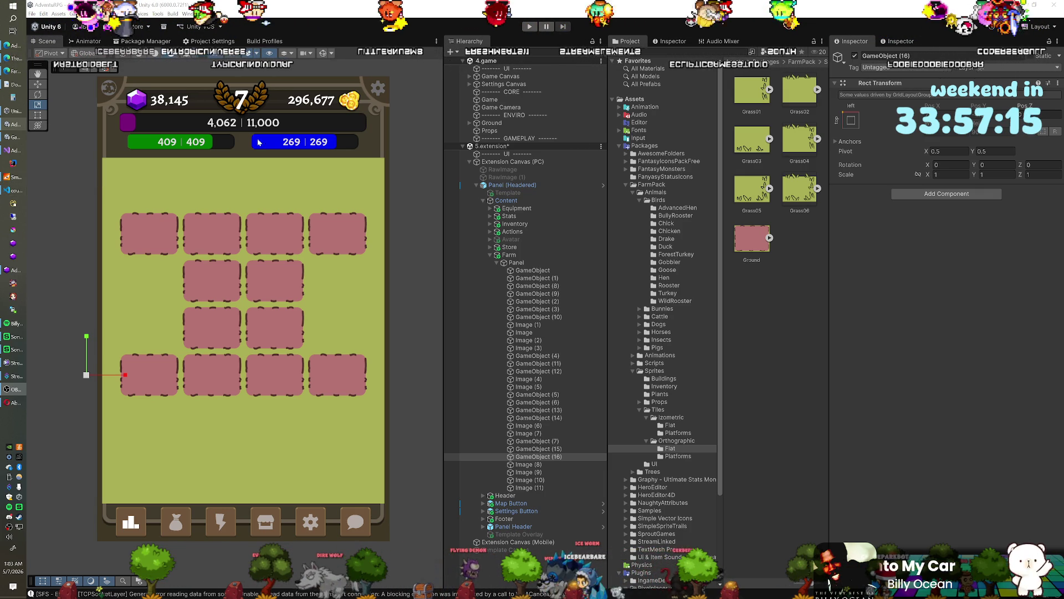
Inspect the Content container, the Panel's grid layout and the cell settings, and check the Farm Game Assets store page.
click(451, 21)
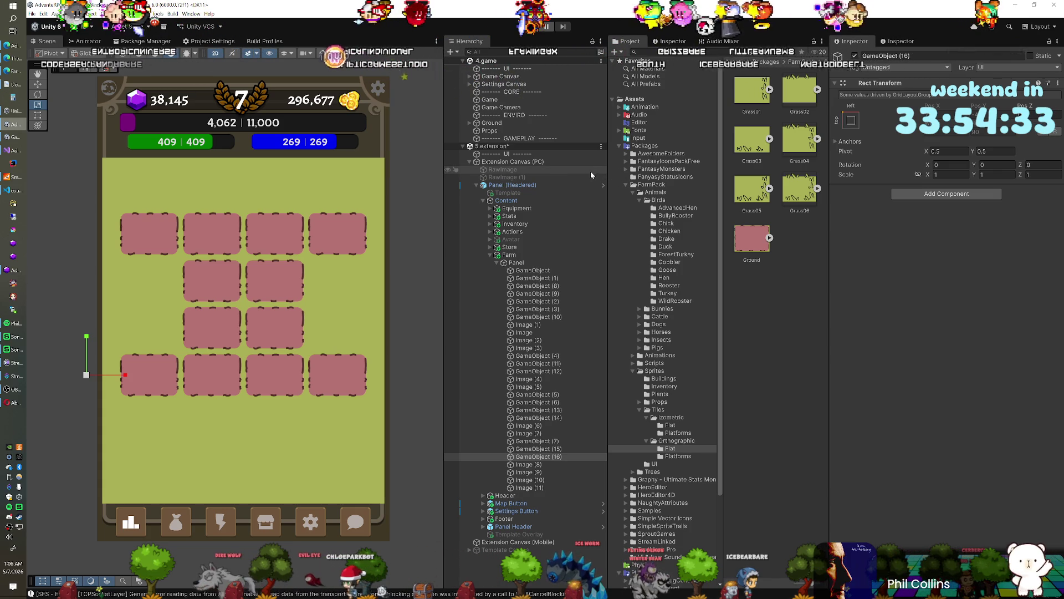
click(523, 201)
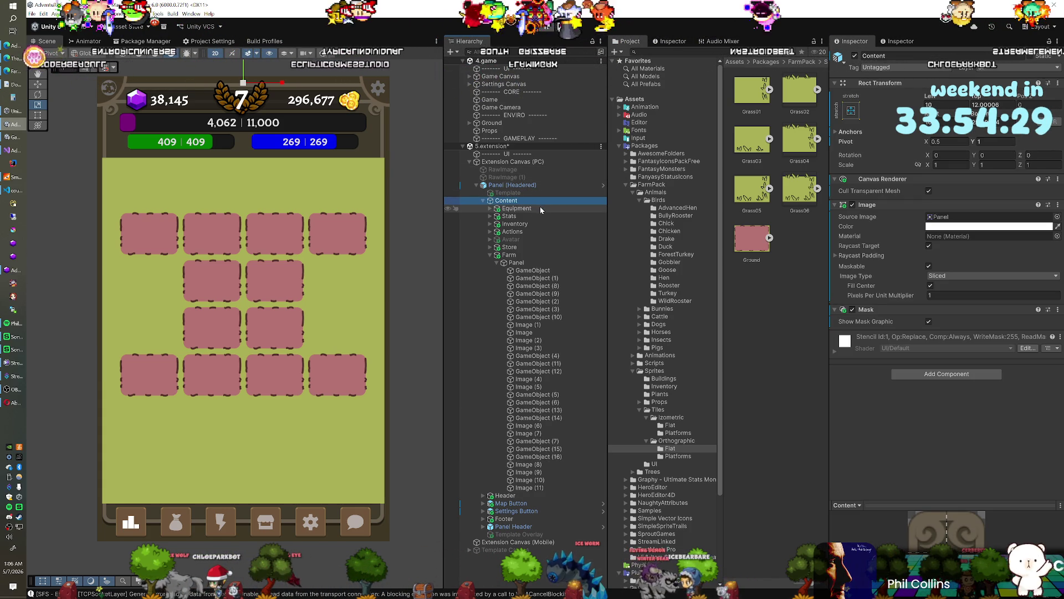
click(518, 262)
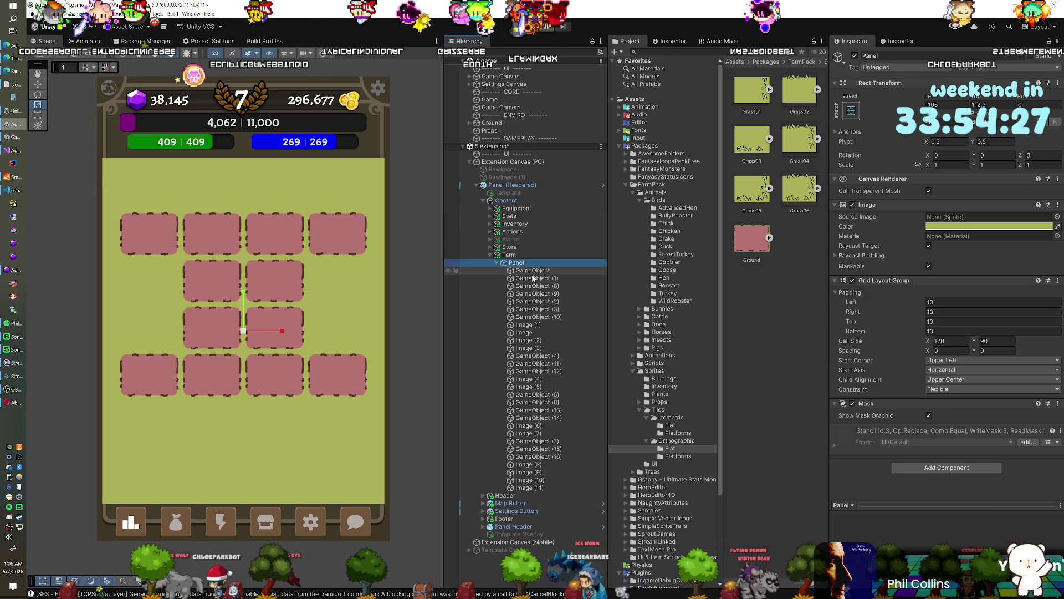
click(527, 271)
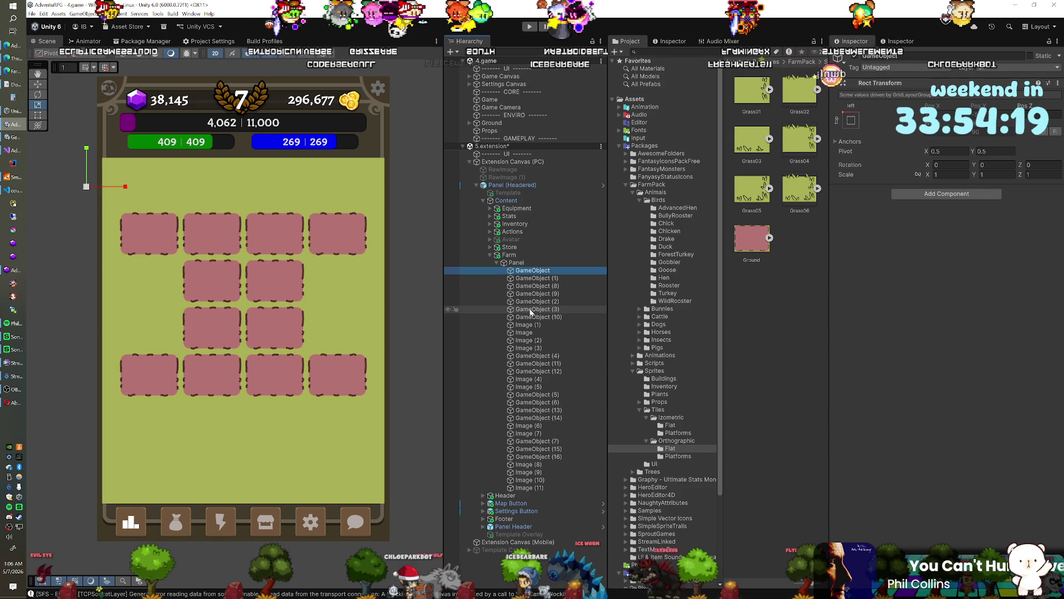
click(524, 324)
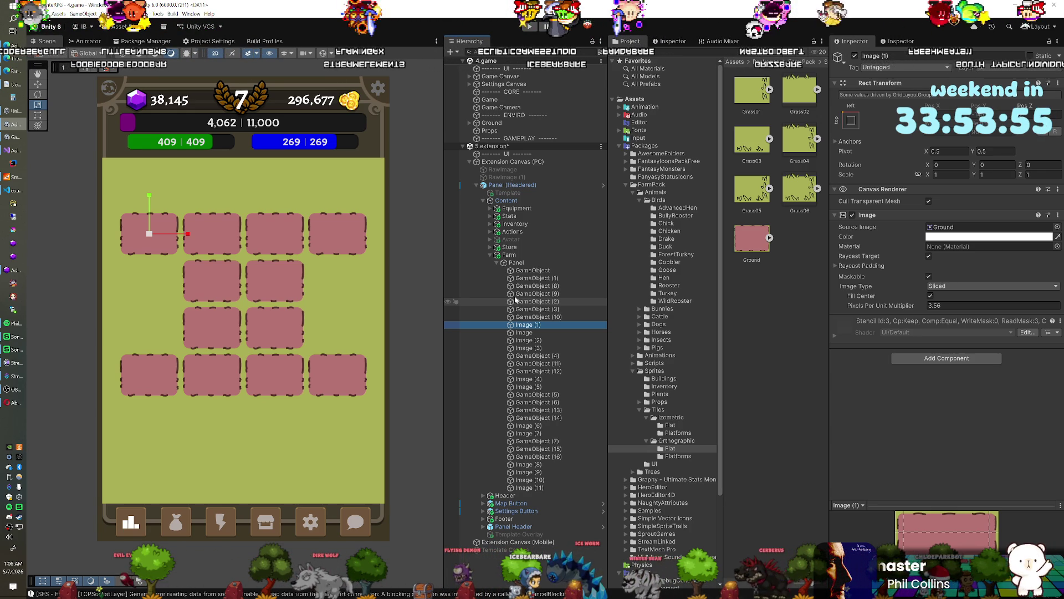
click(9, 75)
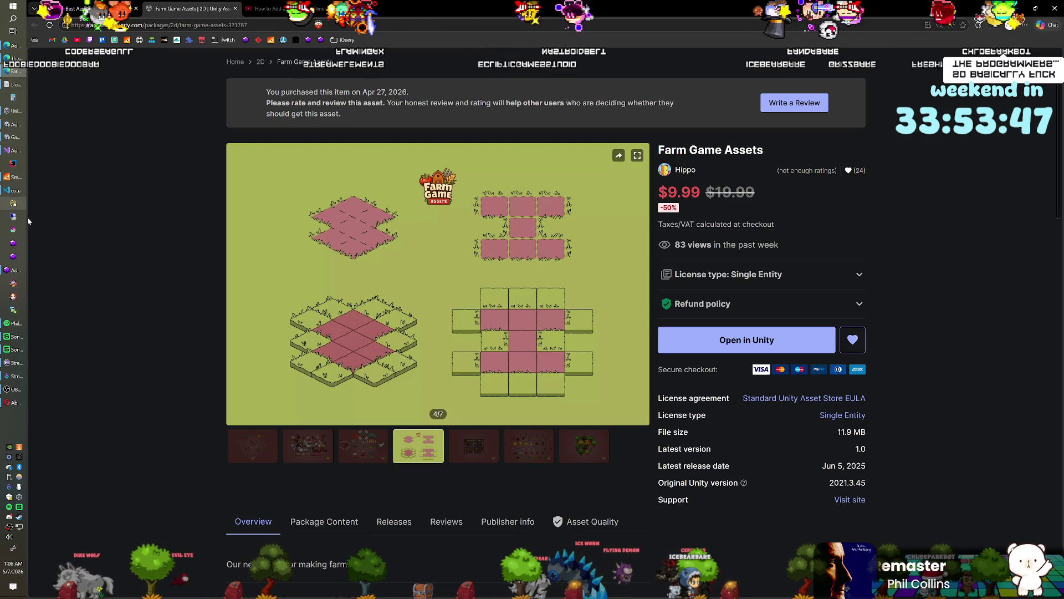
click(14, 128)
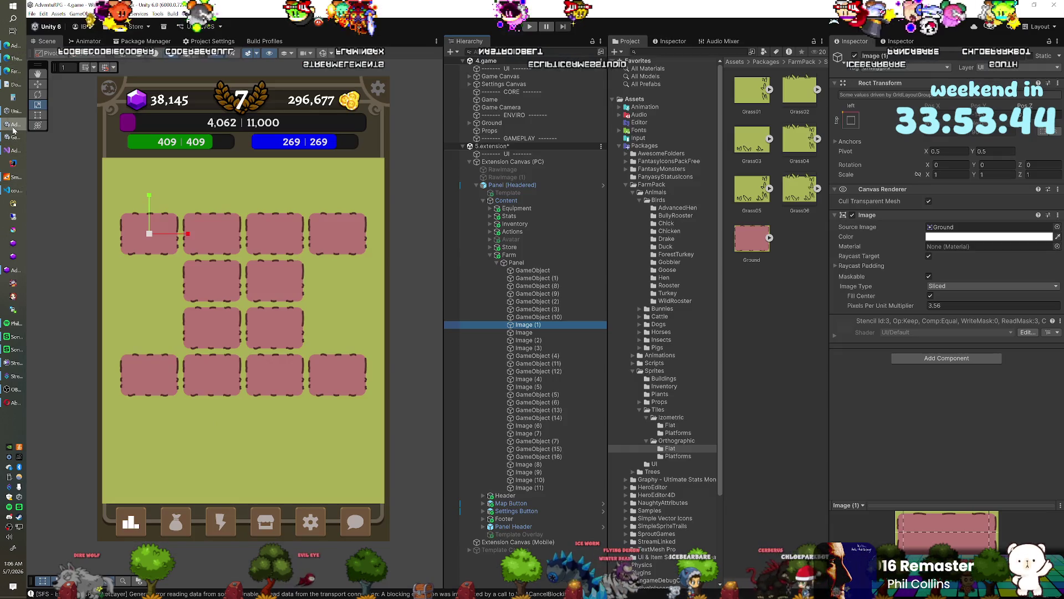
Replace the first empty spacer cell with a copy of dirt plot Image (1) using the Grass03 sprite.
click(537, 271)
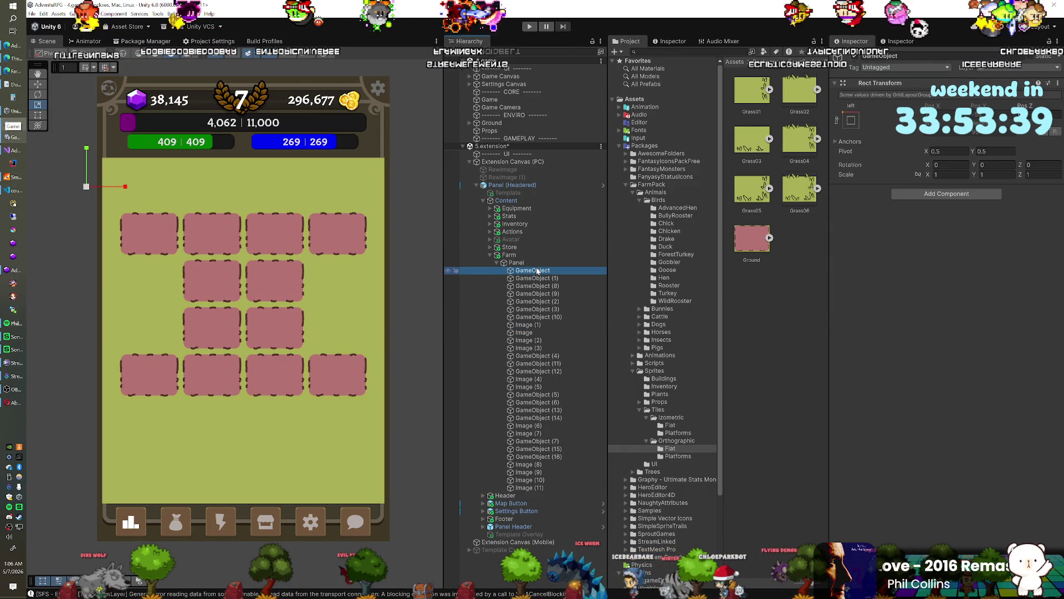
click(534, 279)
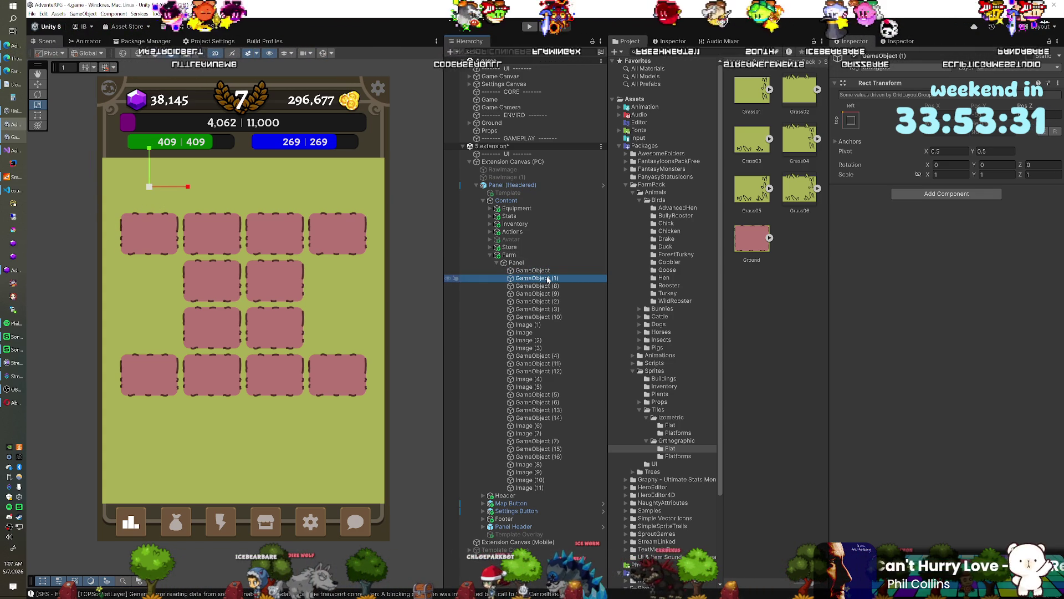
key(Delete)
click(533, 317)
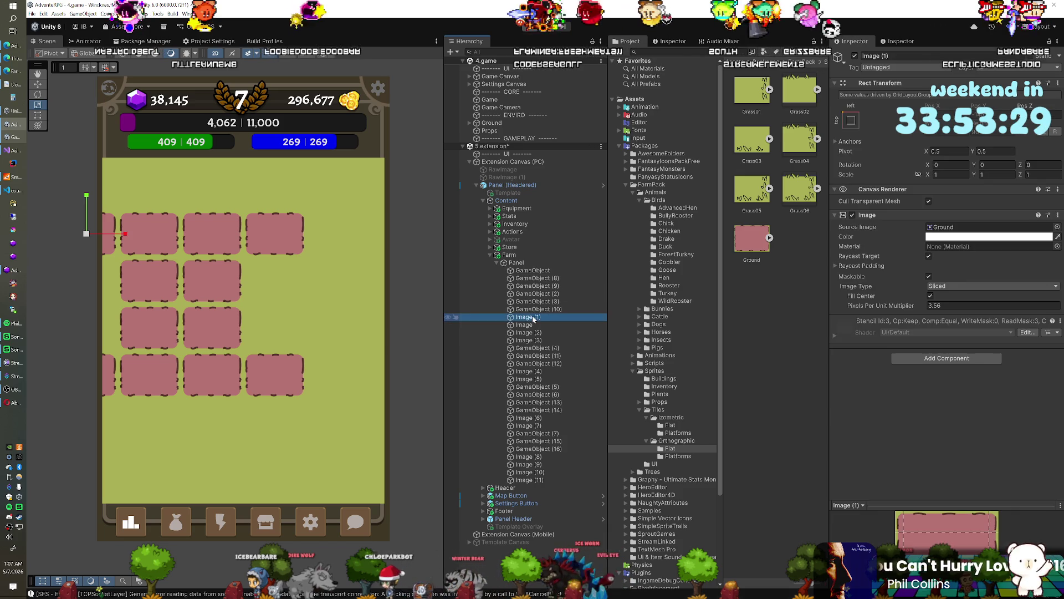
key(ctrl+d)
drag(535, 324, 534, 277)
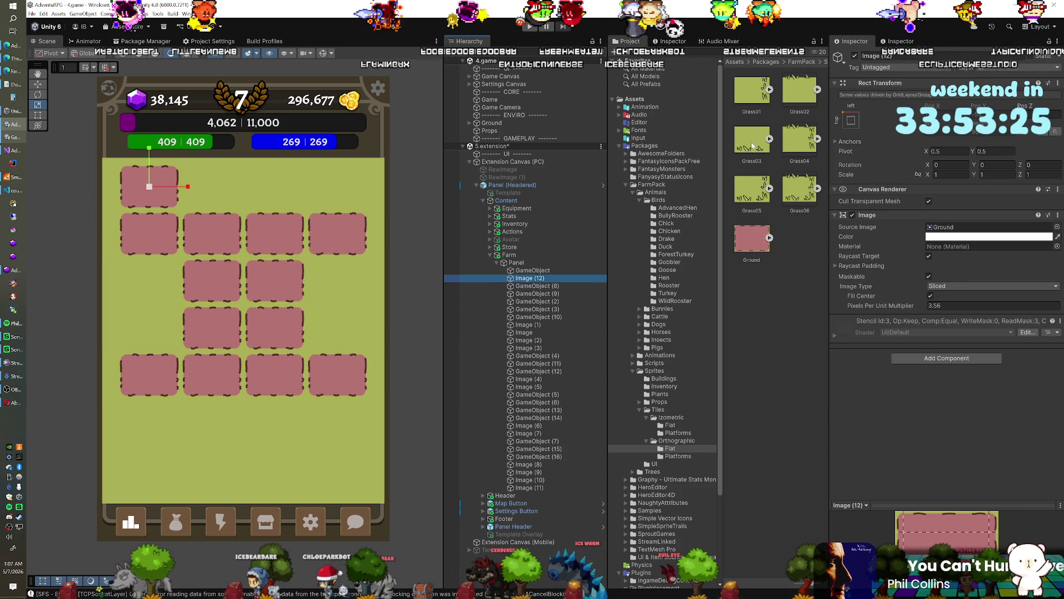
drag(752, 146, 989, 227)
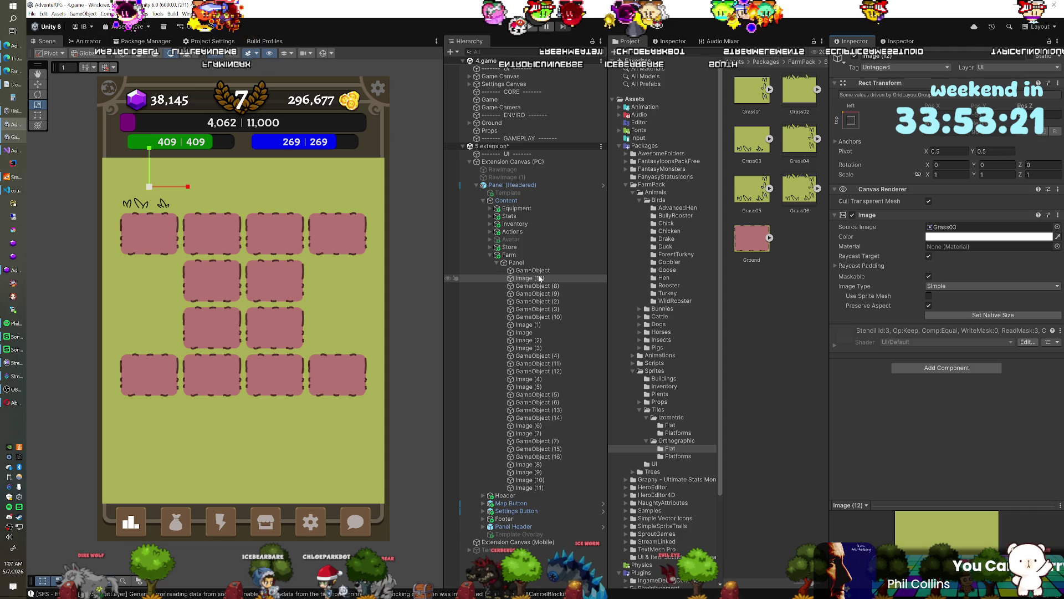
Copy the grass tile three more times, delete the leftover empty spacer cells, and duplicate Image (15).
key(ctrl+d)
key(ctrl+d)
key(ctrl+d)
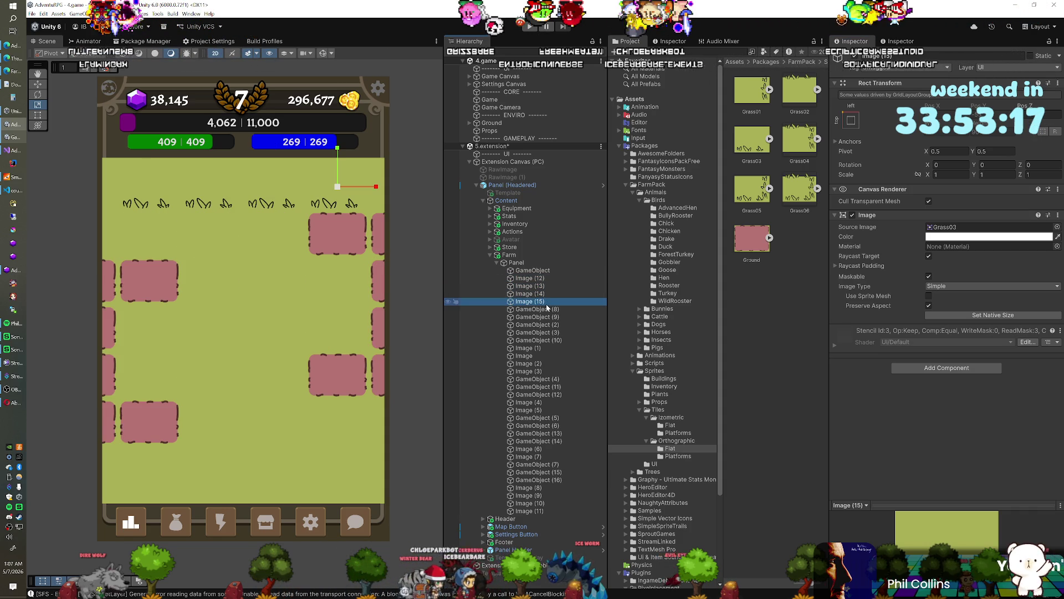
click(546, 309)
shift+click(552, 332)
key(Delete)
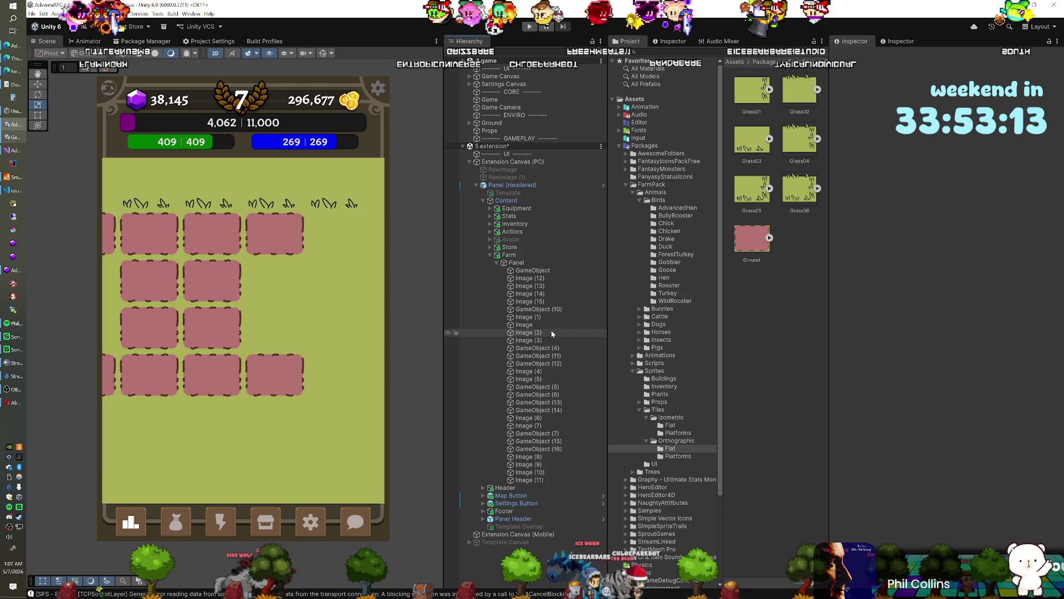
click(542, 302)
key(ctrl+d)
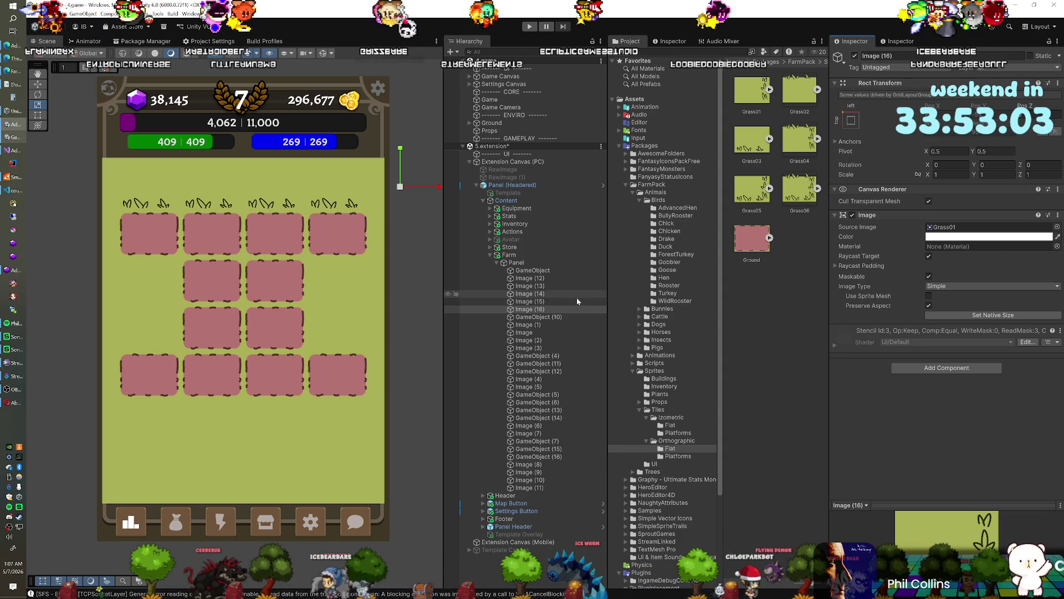
Place the new grass tile left of the first plot row, delete the empty placeholder, and duplicate the tile.
drag(542, 308, 542, 325)
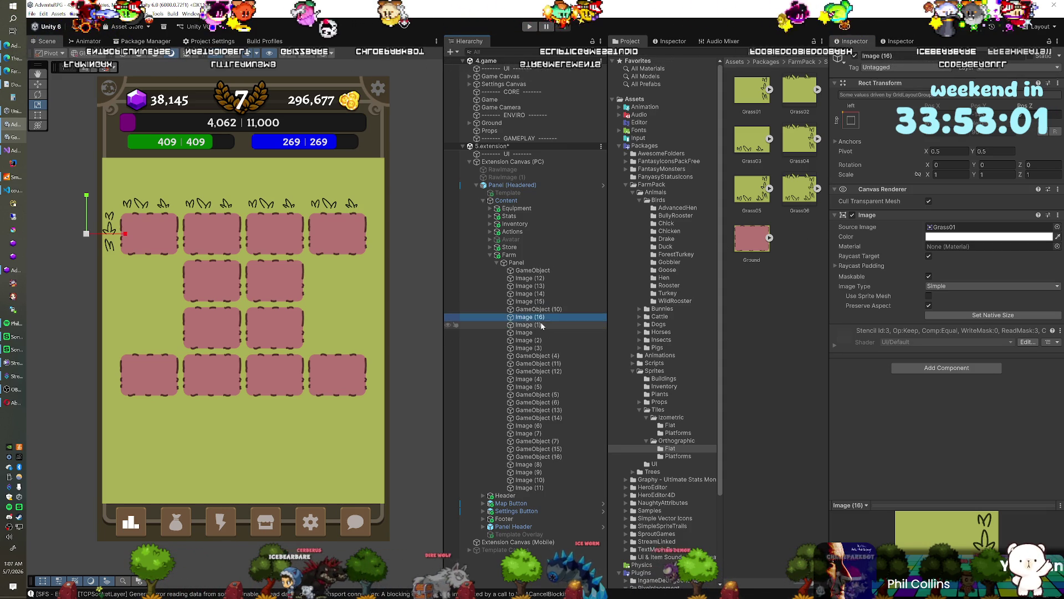
click(524, 310)
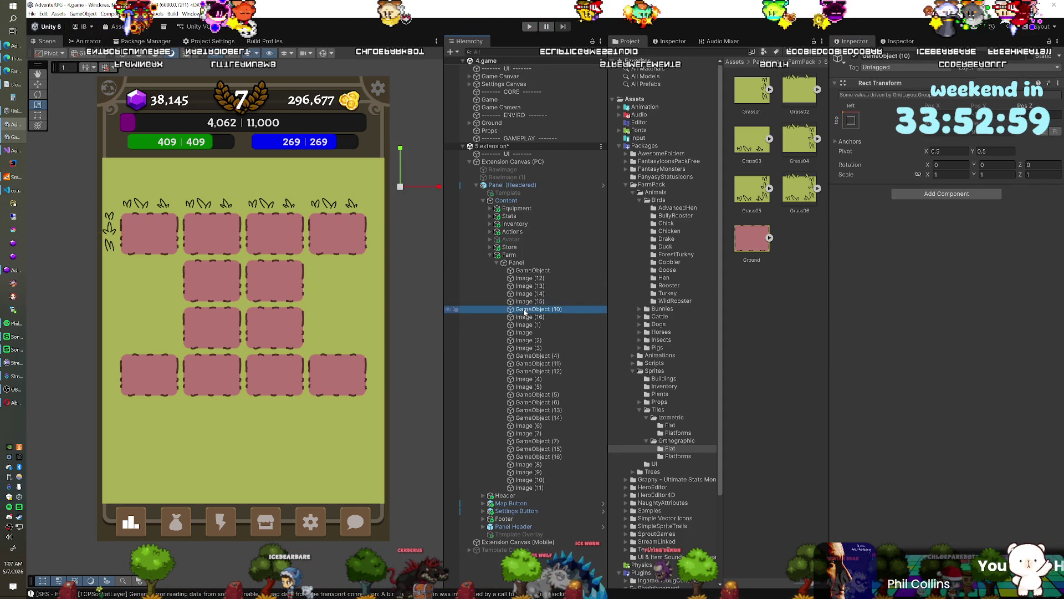
key(Delete)
key(ctrl+d)
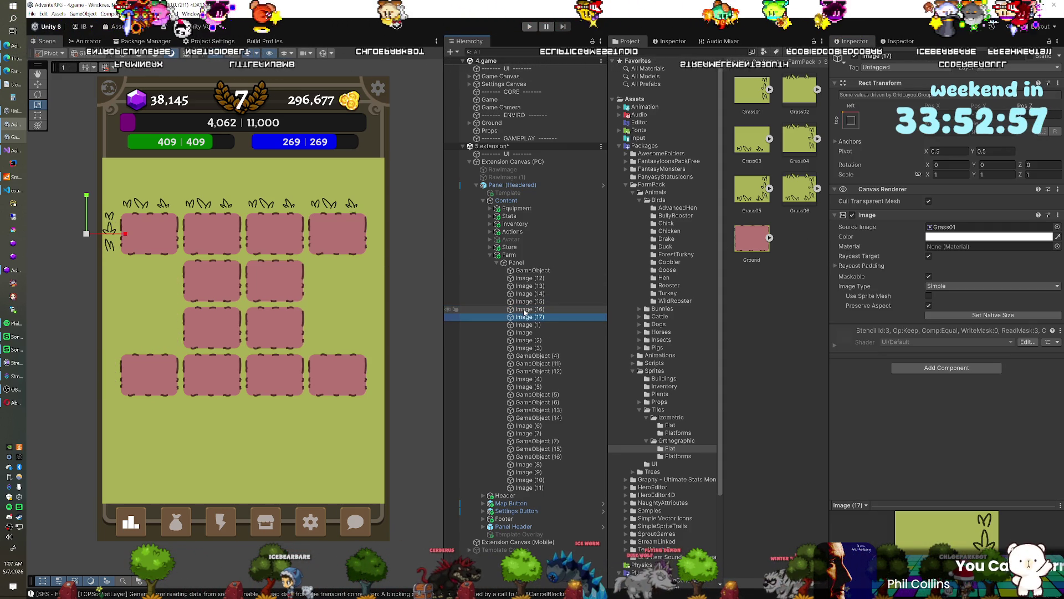
Mirror the grass tile horizontally with Scale X -1 and move it to the third grid slot.
click(526, 310)
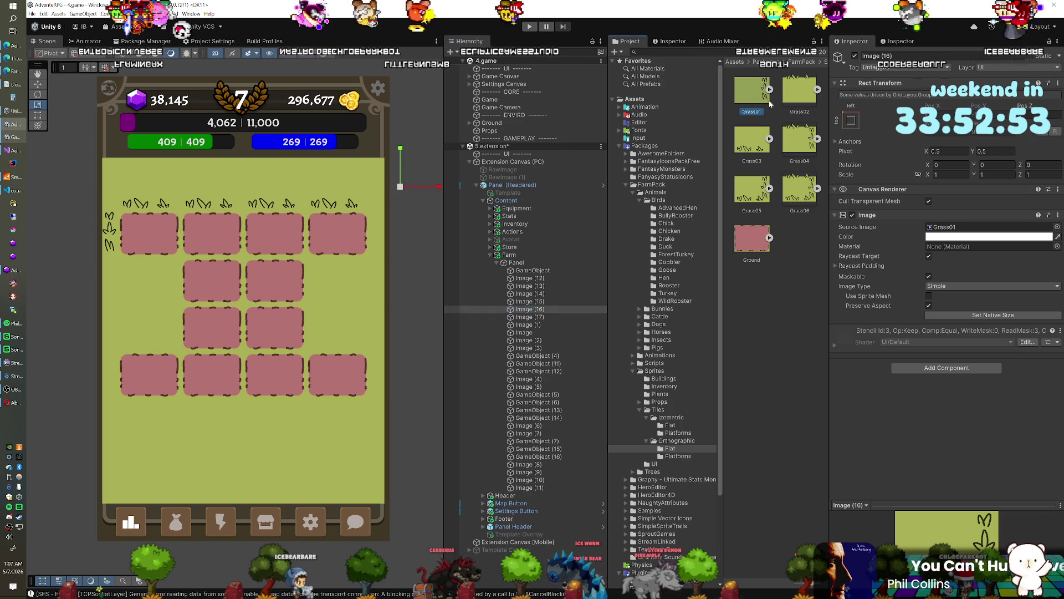
click(959, 226)
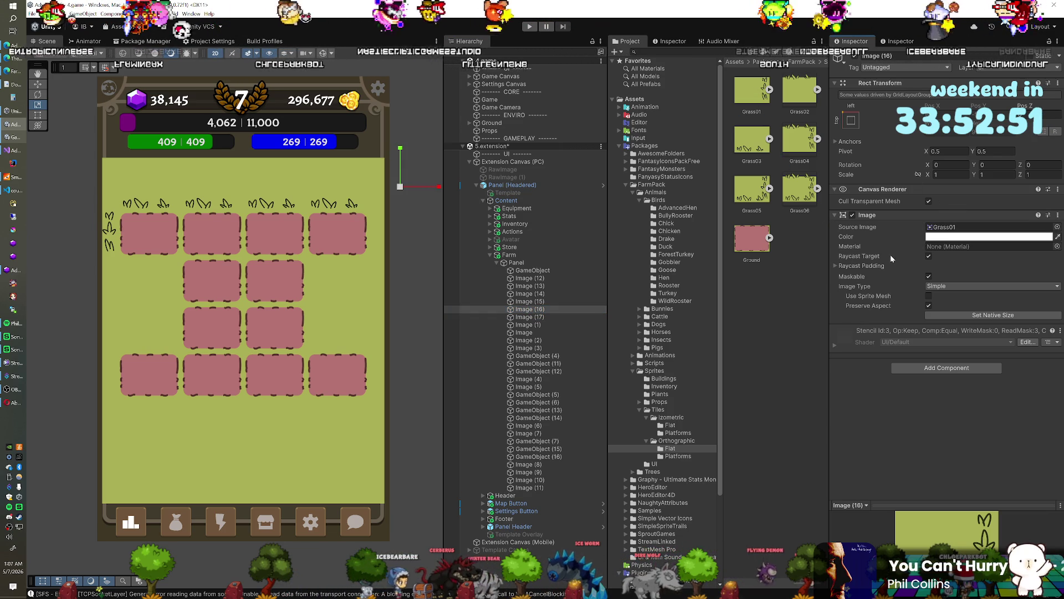
click(949, 174)
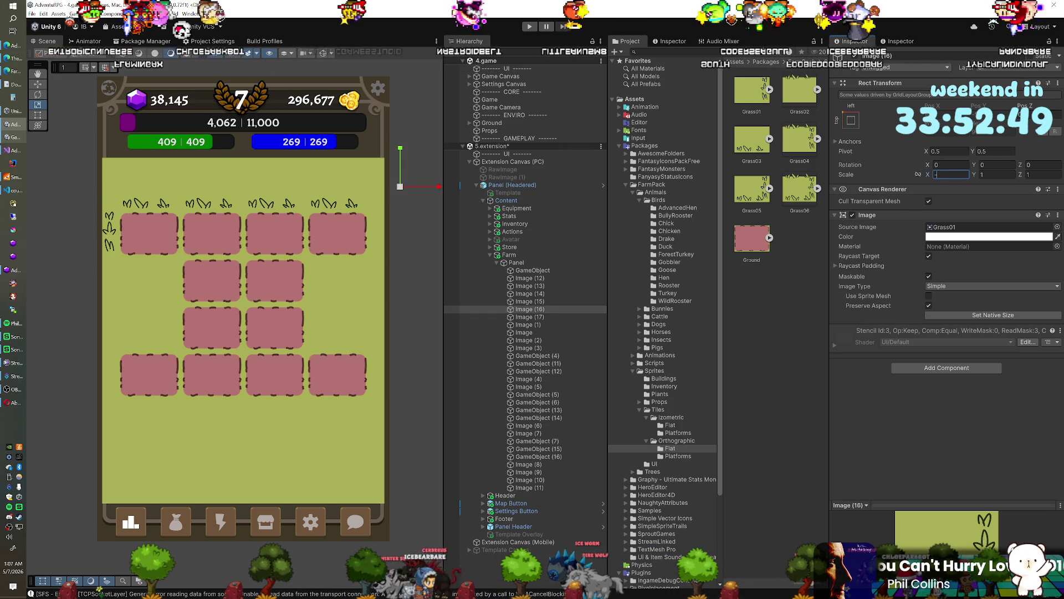
text(1)
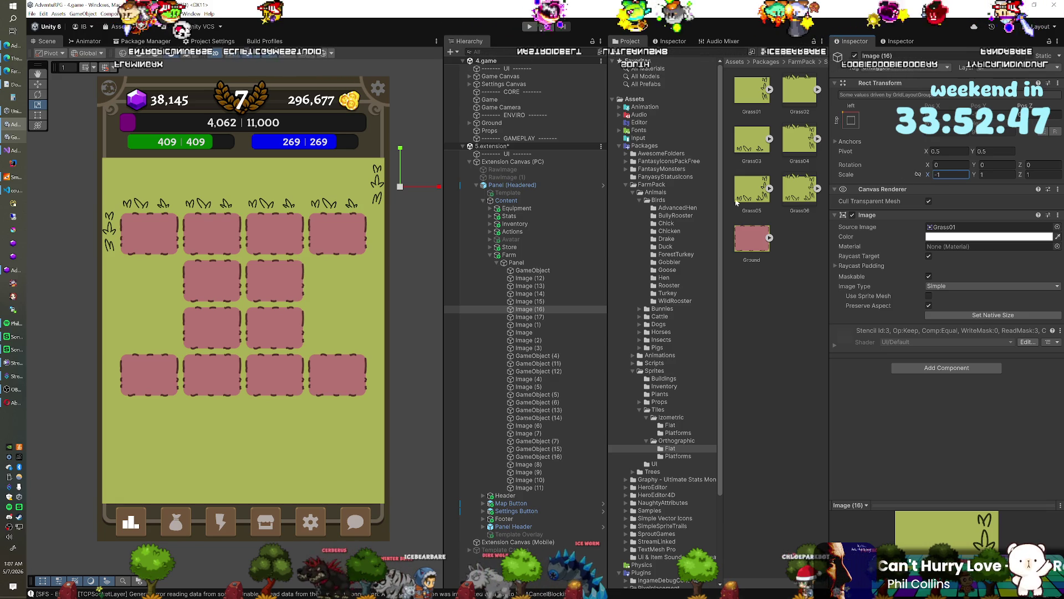
click(537, 312)
mouse_move(542, 346)
mouse_down()
mouse_move(542, 332)
mouse_move(546, 353)
mouse_up()
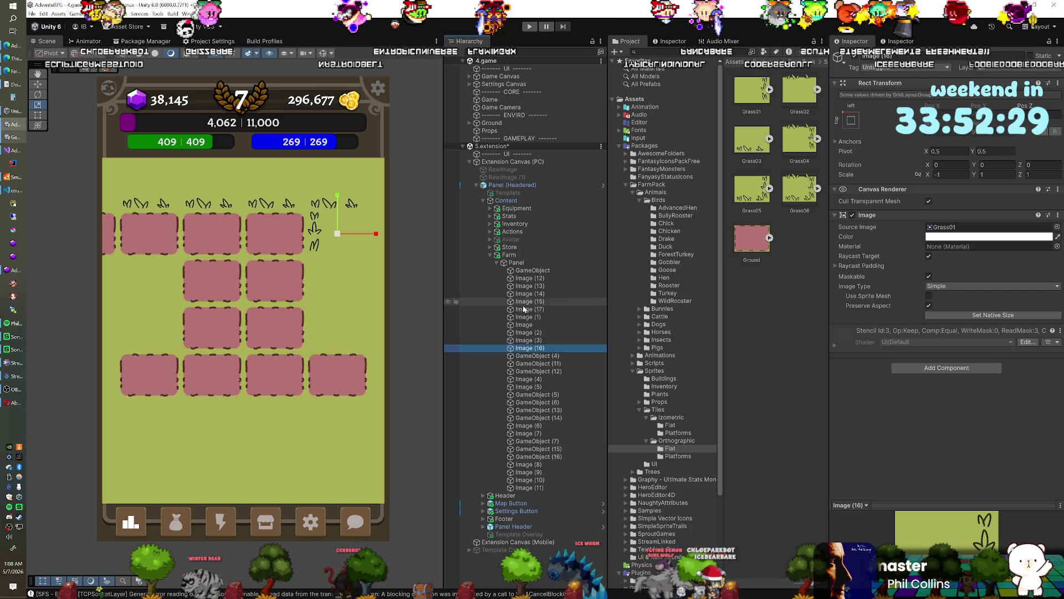
Undo the plot and grass tile moves, then place mirrored Image (16) between Image (15) and Image (17).
click(531, 325)
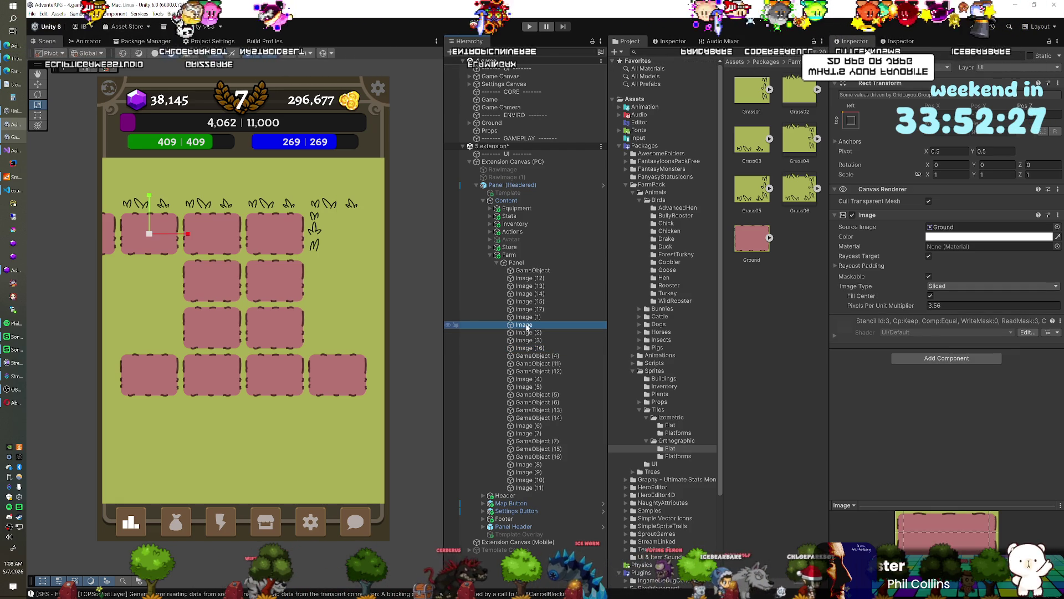
drag(537, 353, 535, 368)
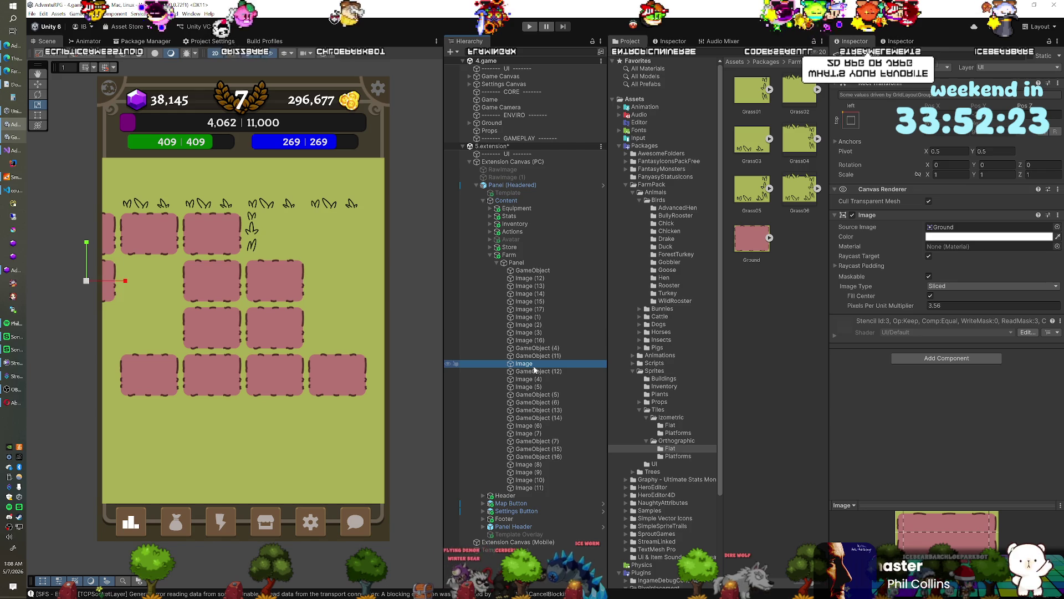
key(ctrl+z)
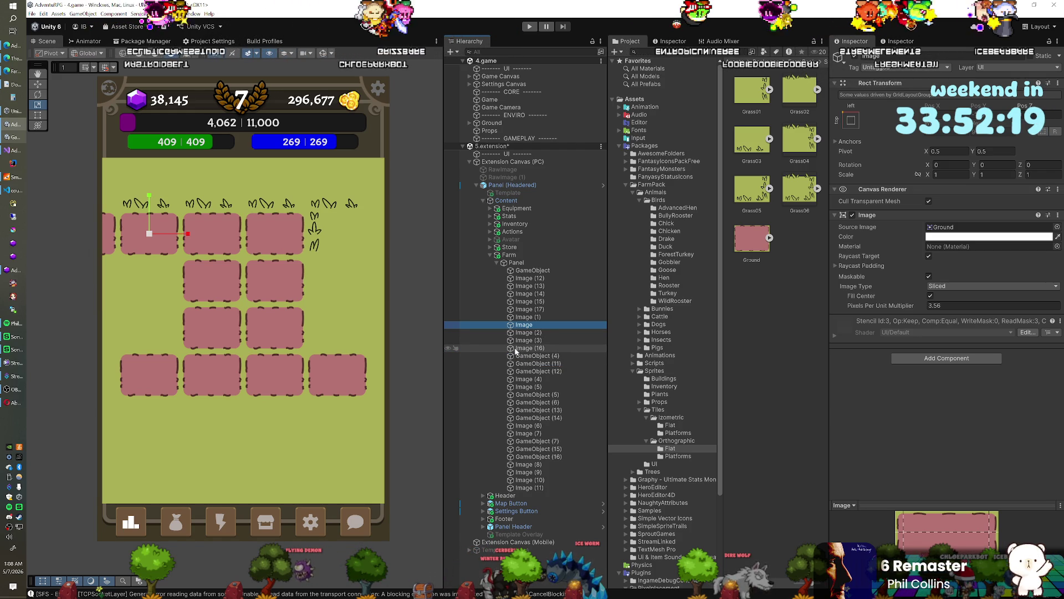
key(ctrl+z)
key(ctrl+z)
key(ctrl+z)
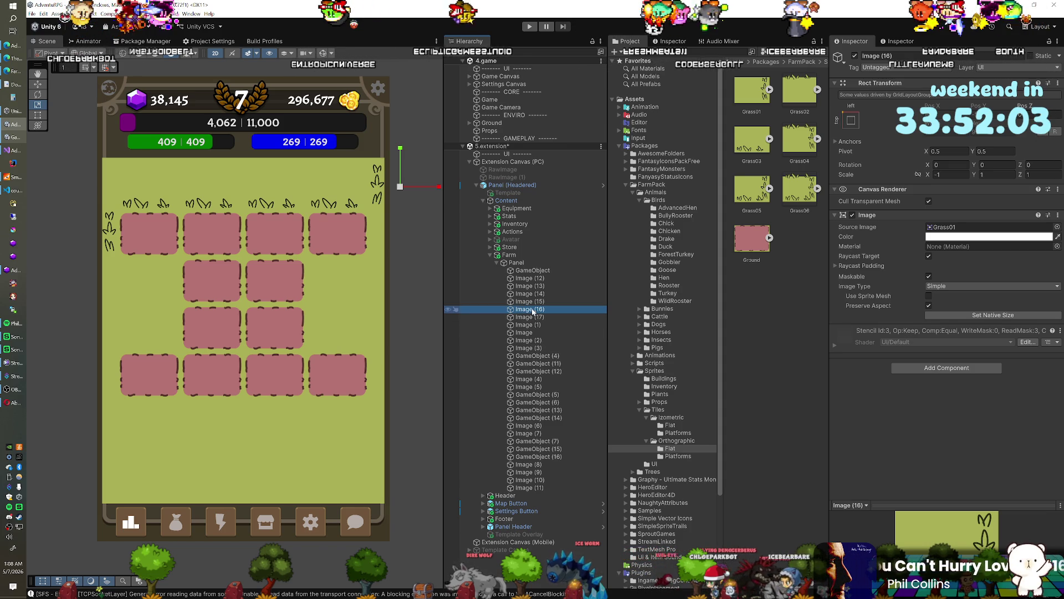
drag(533, 311, 538, 355)
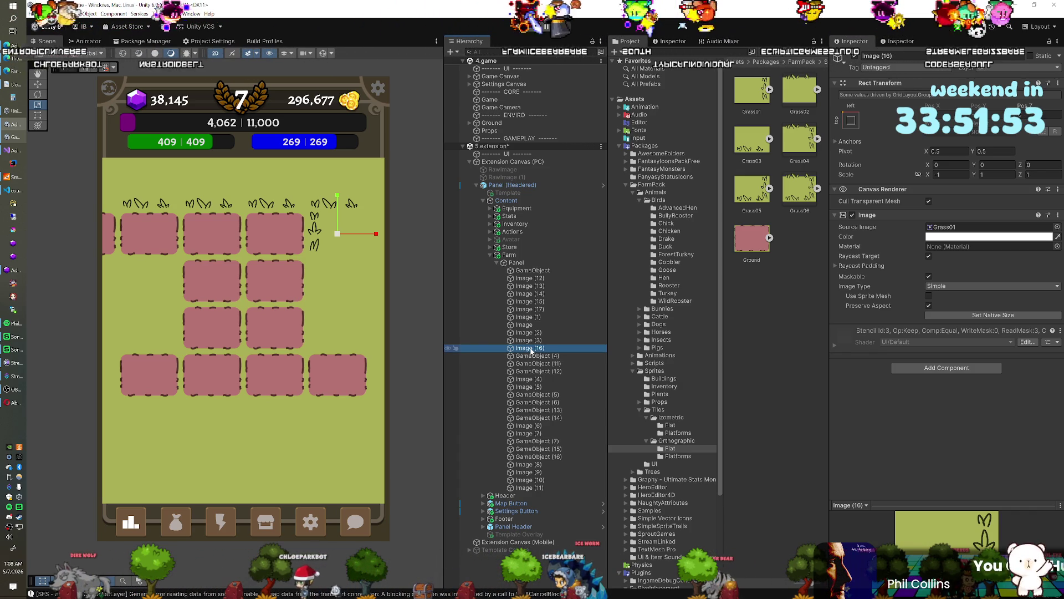
drag(531, 348, 526, 305)
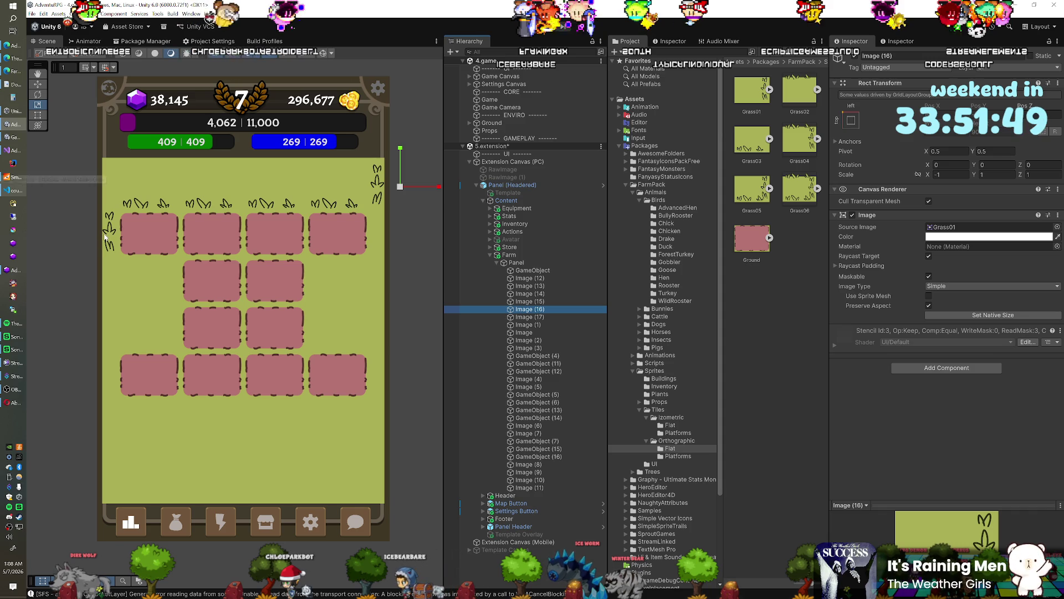
click(524, 263)
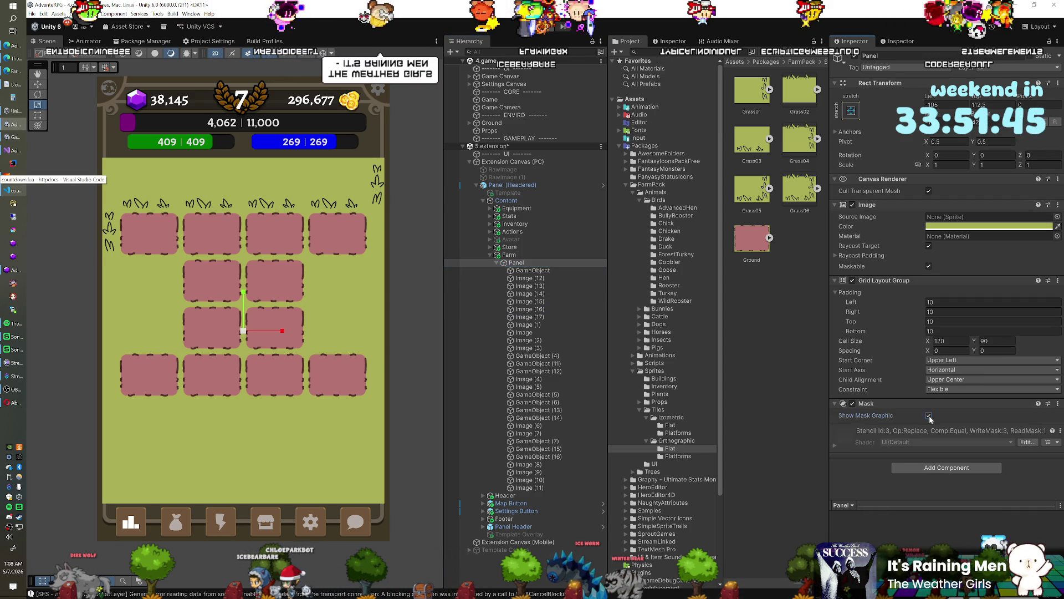
click(929, 416)
click(929, 416)
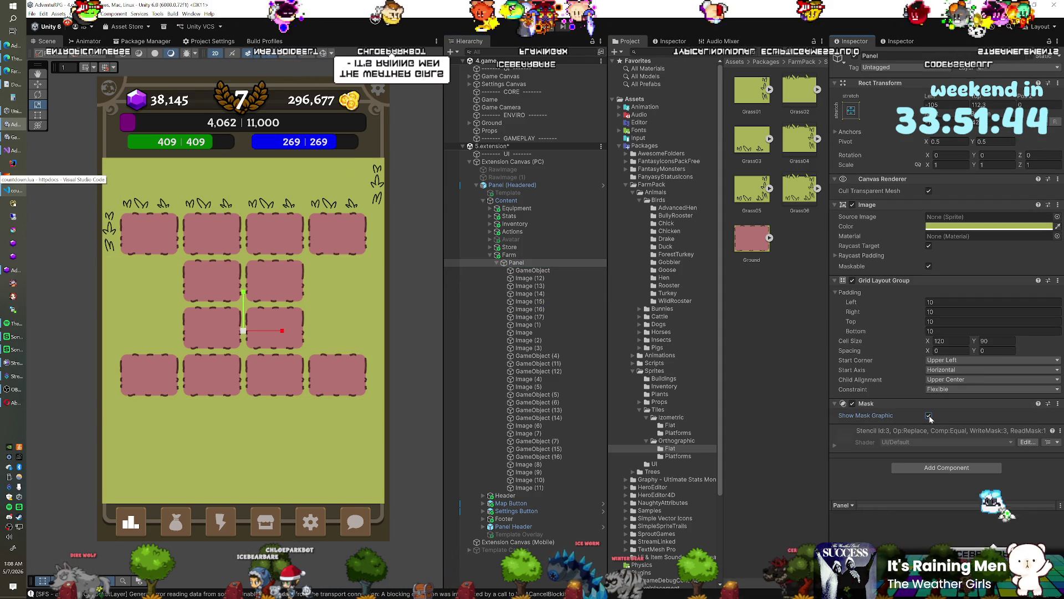
click(852, 403)
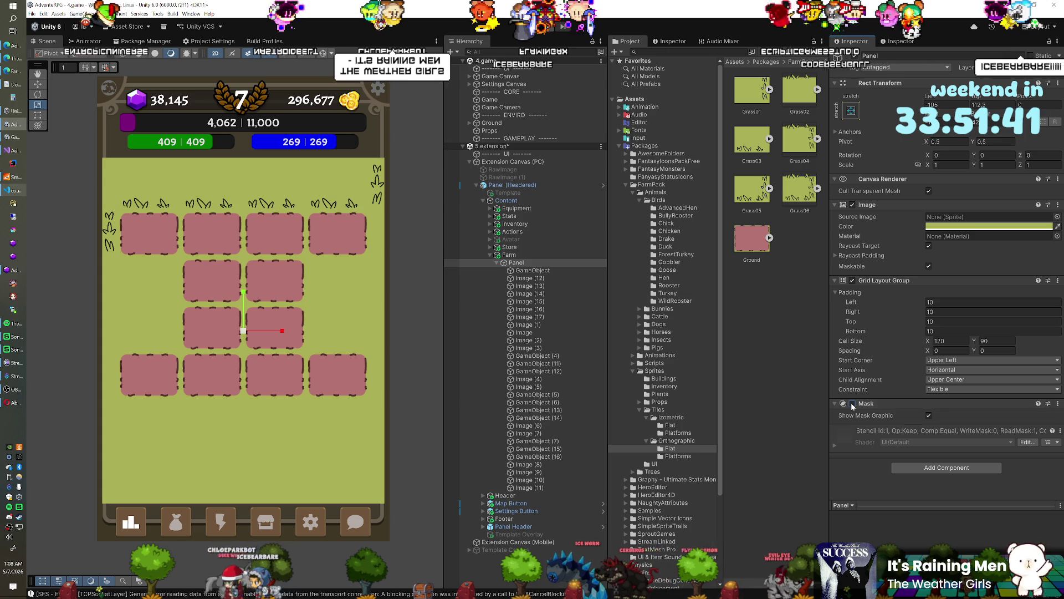
click(852, 403)
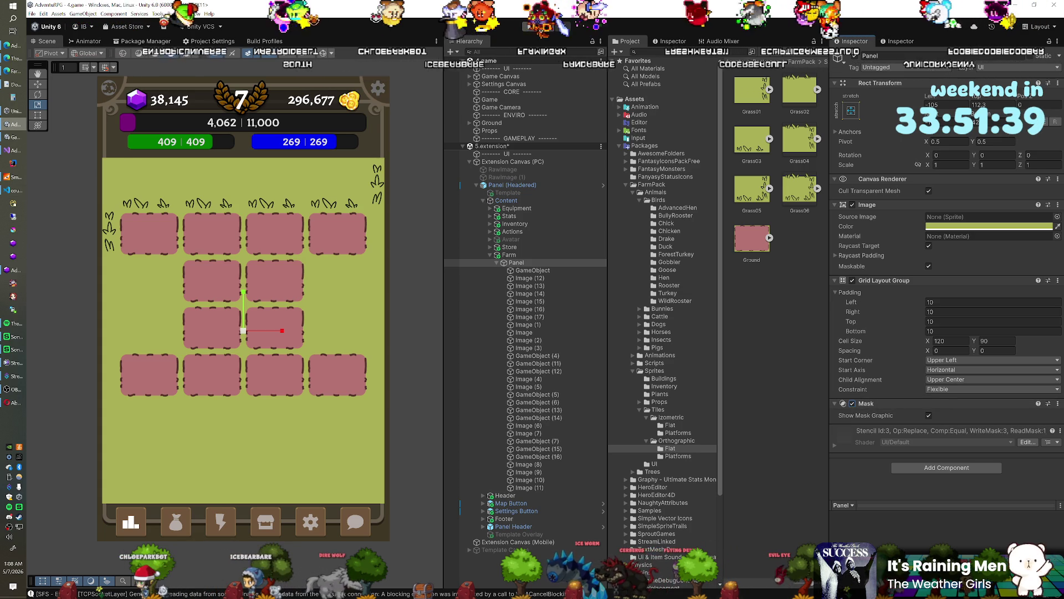
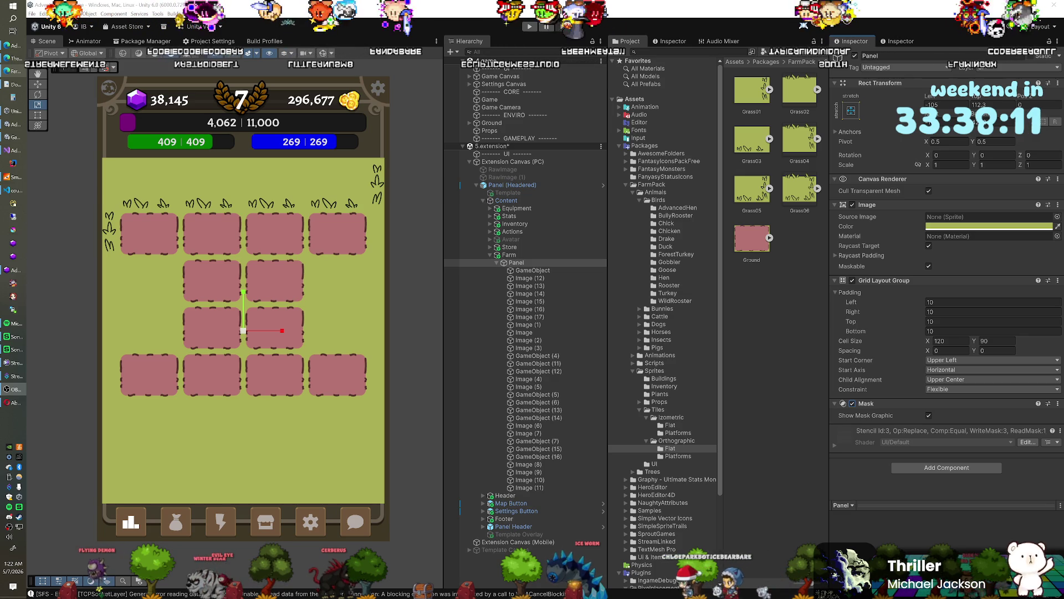
Enter Play mode with Ctrl+P to test the 120×90-cell farm panel grid.
key(ctrl+p)
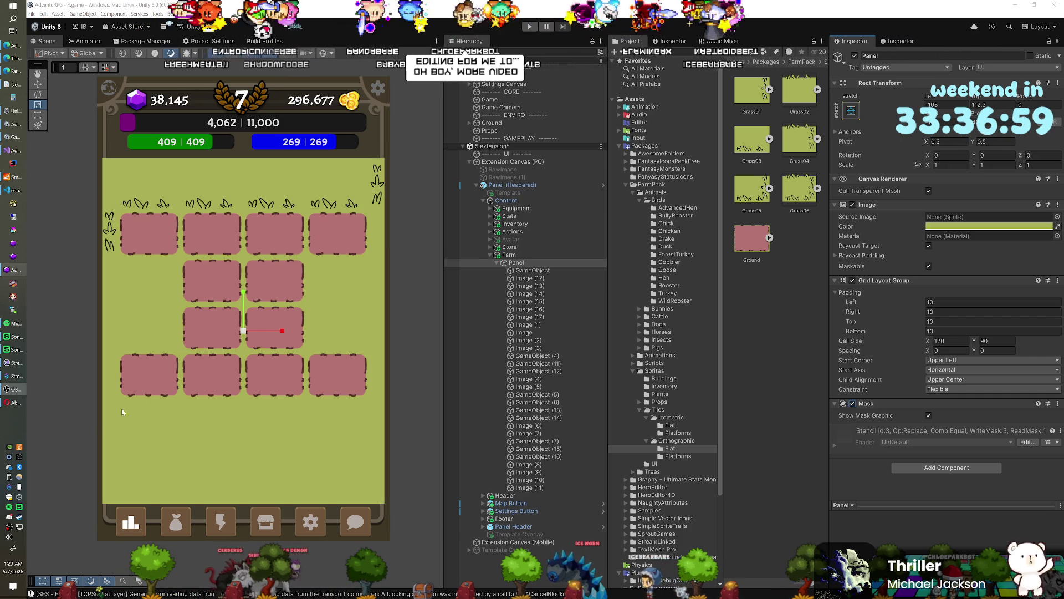
Return to the editor to build the Farm > Panel tile grid with Ground and Grass images.
click(18, 519)
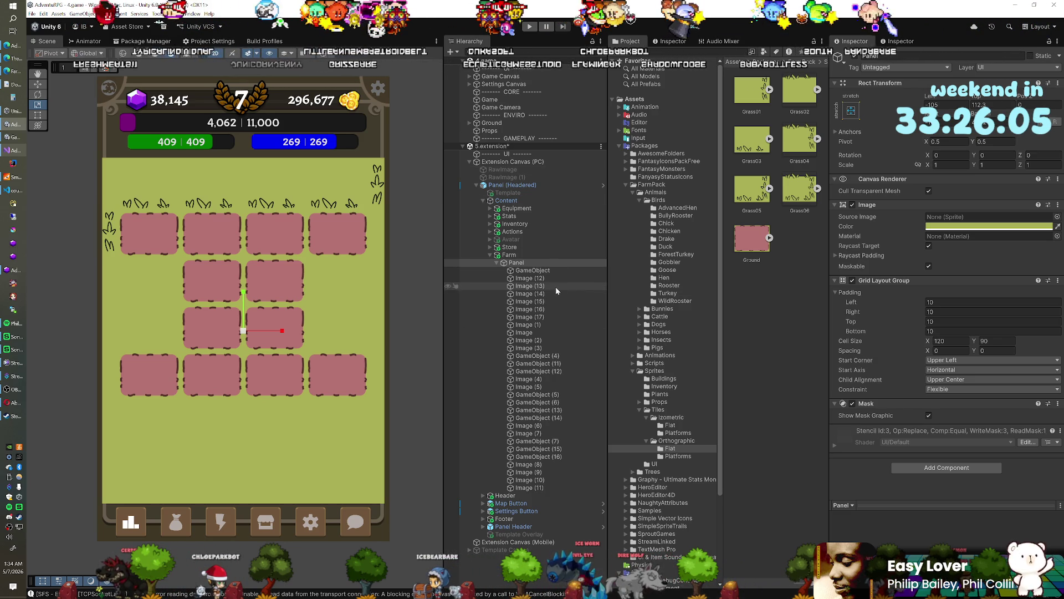
Inspect the left-edge and top-border grass tiles one by one in the Hierarchy.
click(530, 326)
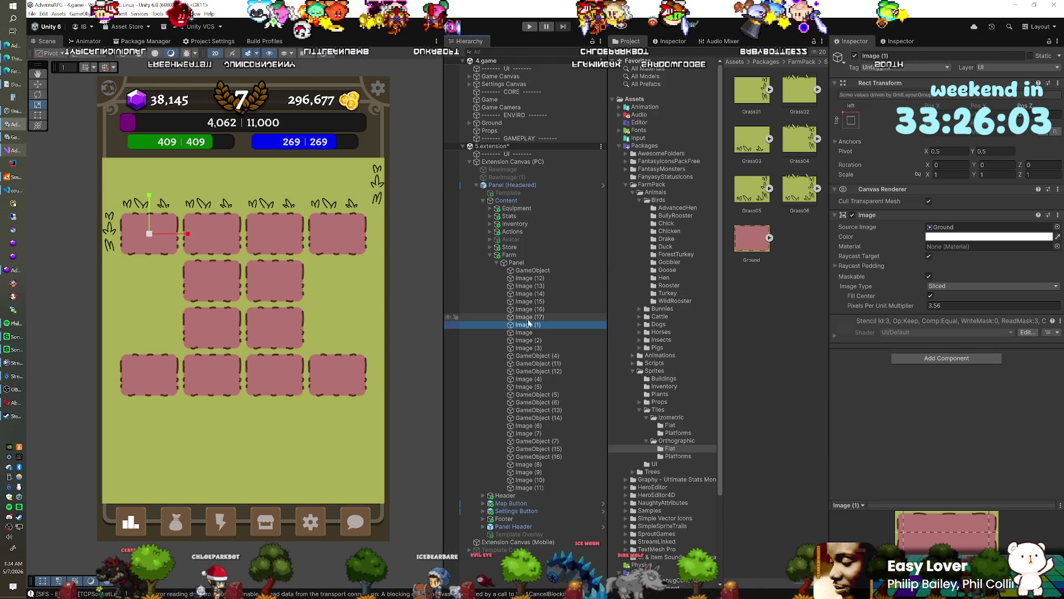
click(530, 318)
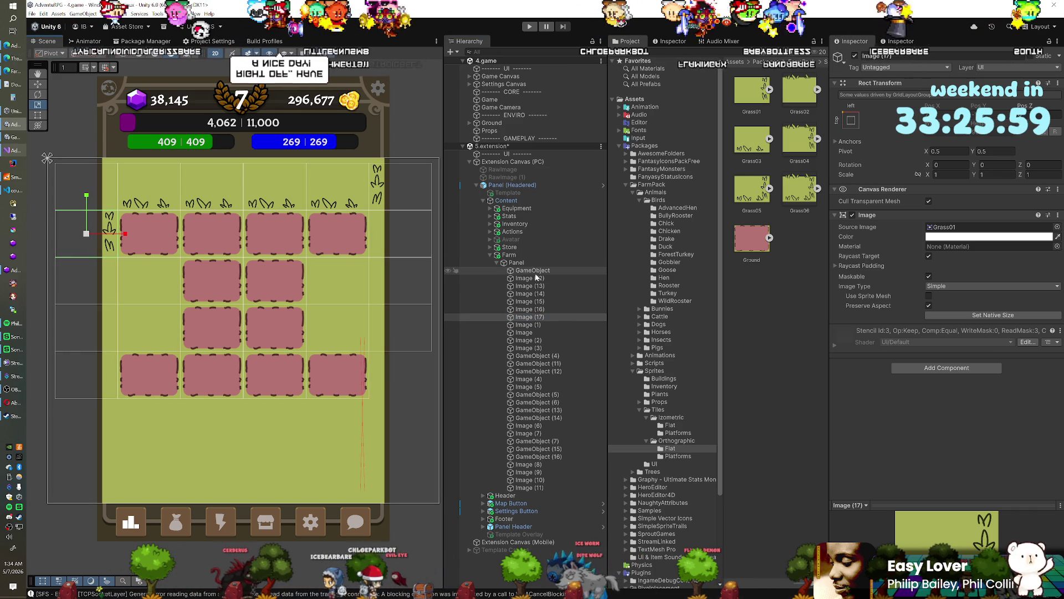
click(515, 270)
click(533, 279)
click(532, 286)
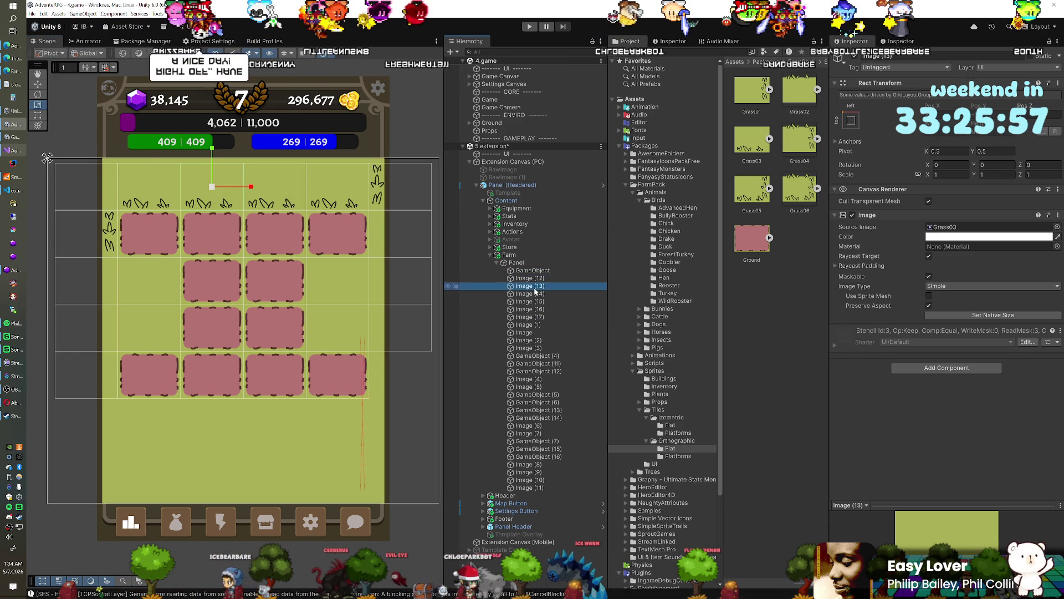
click(533, 293)
click(534, 302)
click(535, 309)
click(536, 317)
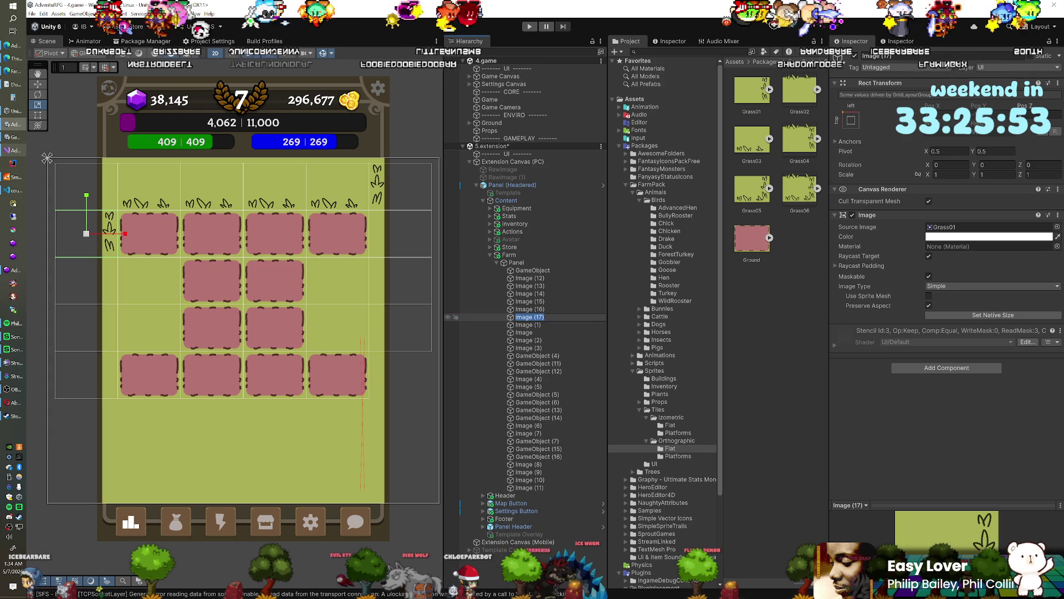
Move the mirrored top-right grass tile Image (16) to the end of the first plot row.
click(531, 309)
click(531, 302)
click(531, 309)
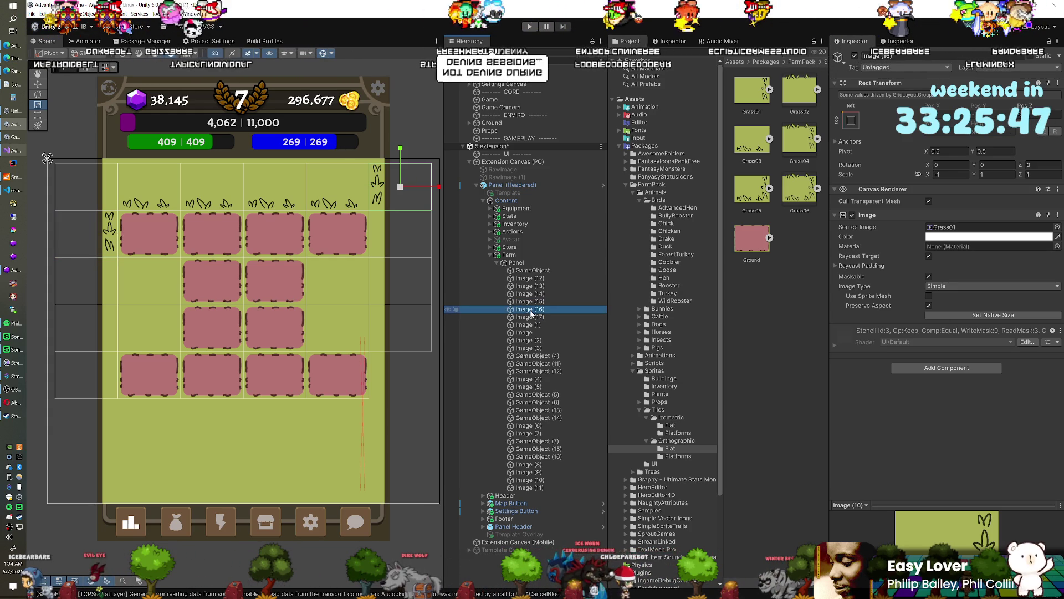
drag(531, 314, 533, 353)
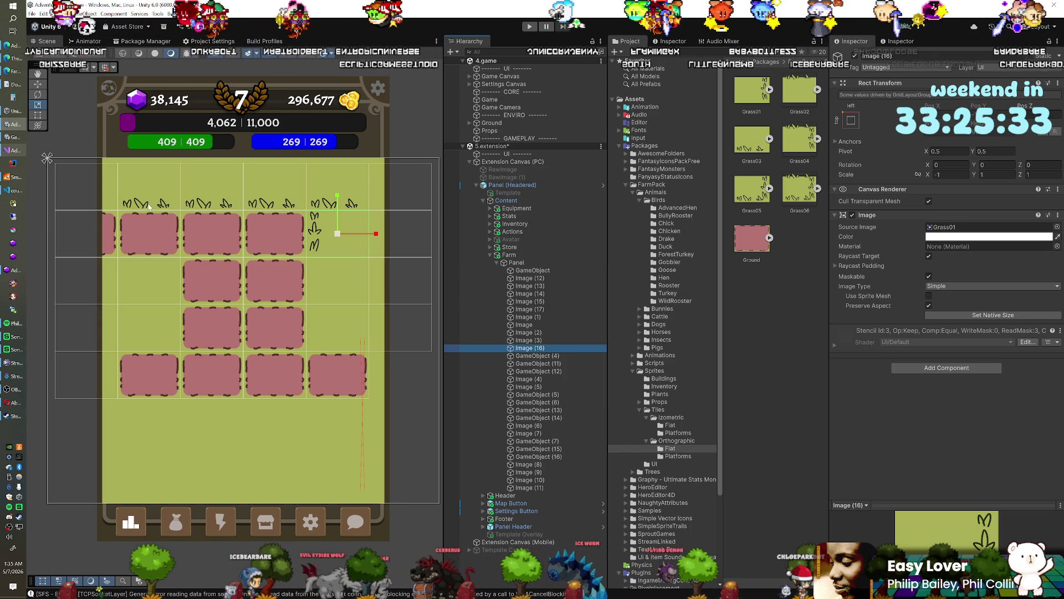
Duplicate the empty spacer cell at the grid start, then delete the extra copy.
click(548, 272)
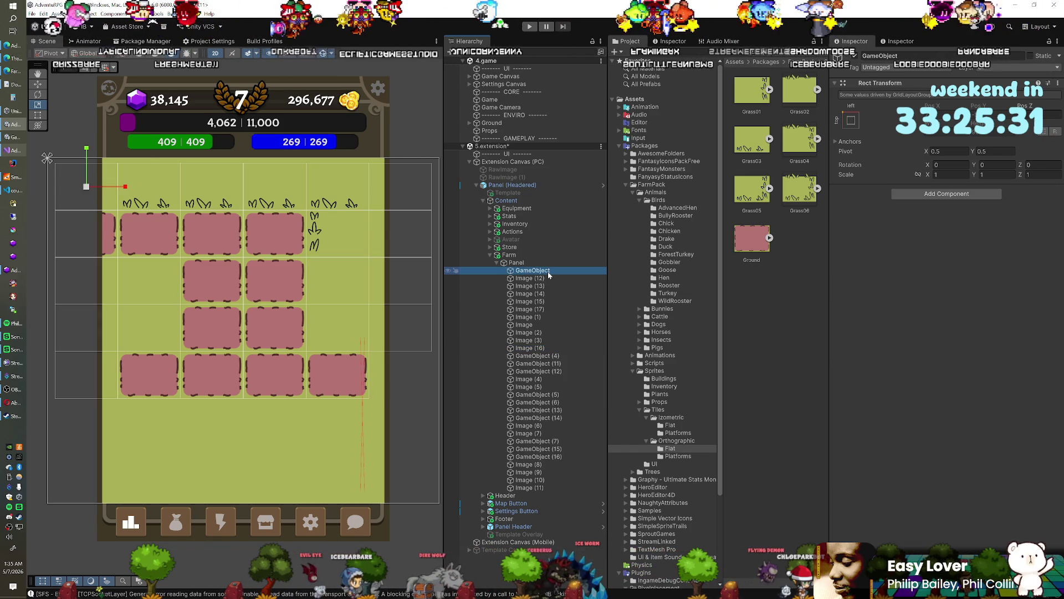
key(ctrl+d)
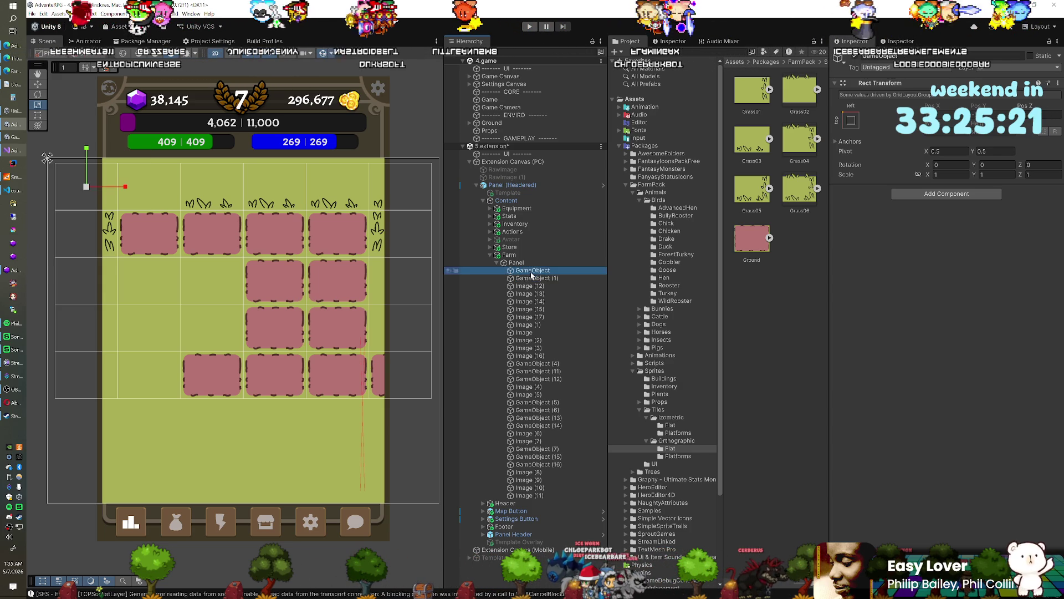
click(531, 278)
key(Delete)
Duplicate the top grass tile twice, remove the start spacer, and give the first tile Grass05.
click(532, 278)
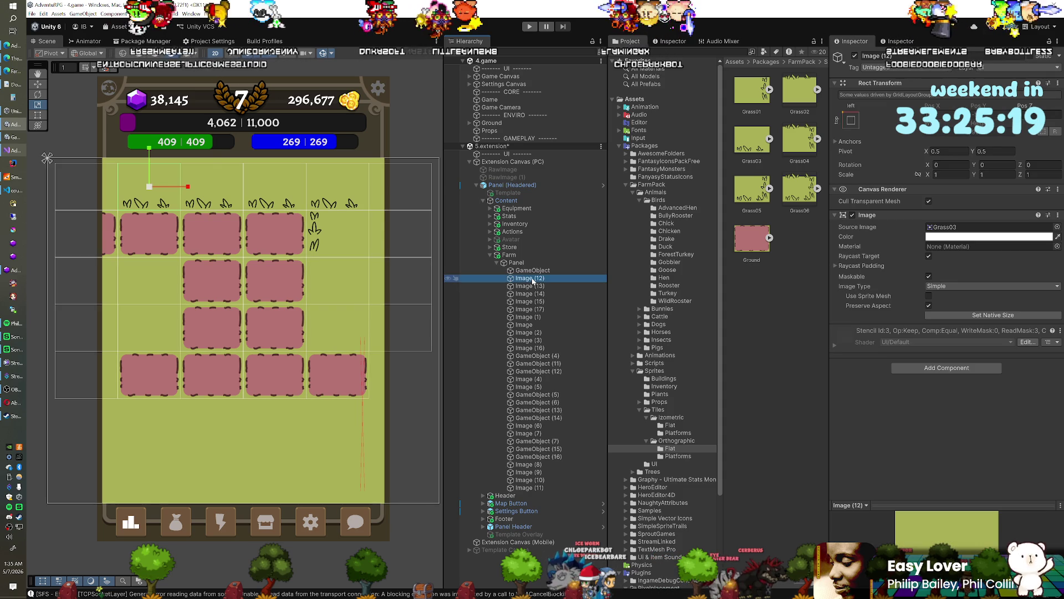
key(ctrl+d)
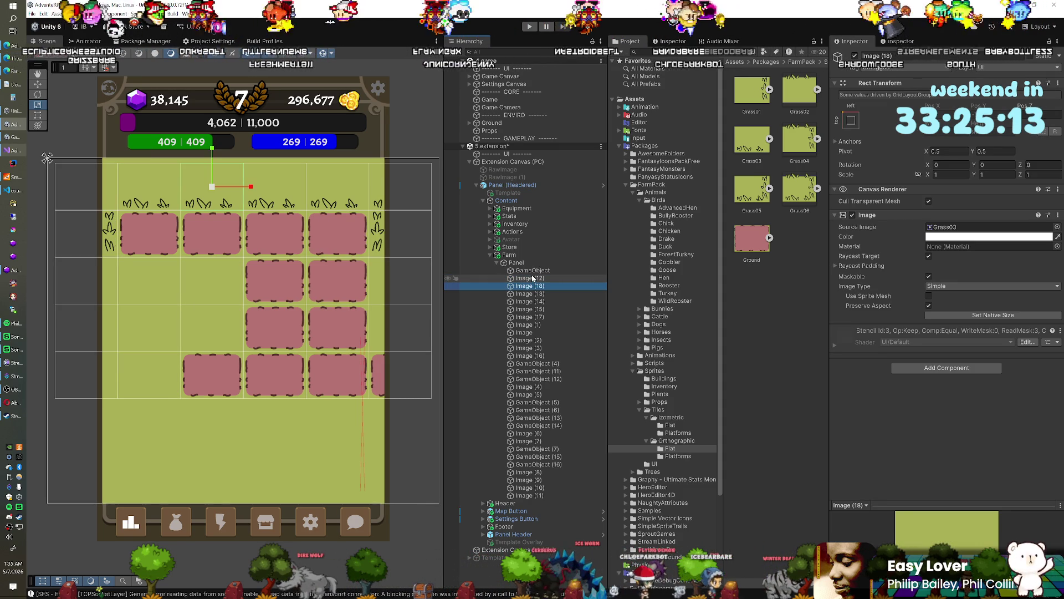
key(ctrl+d)
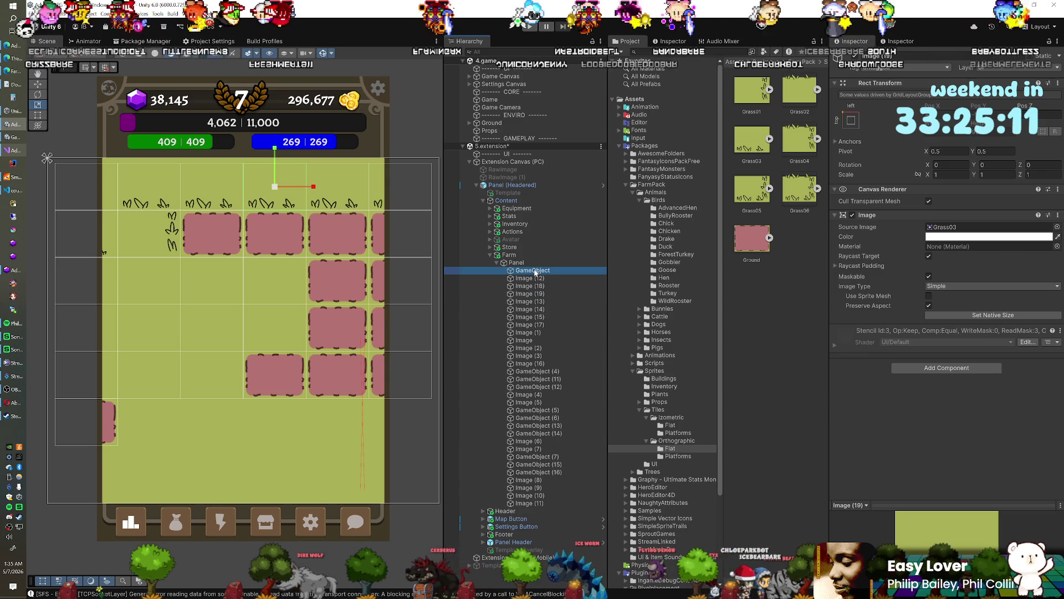
key(Delete)
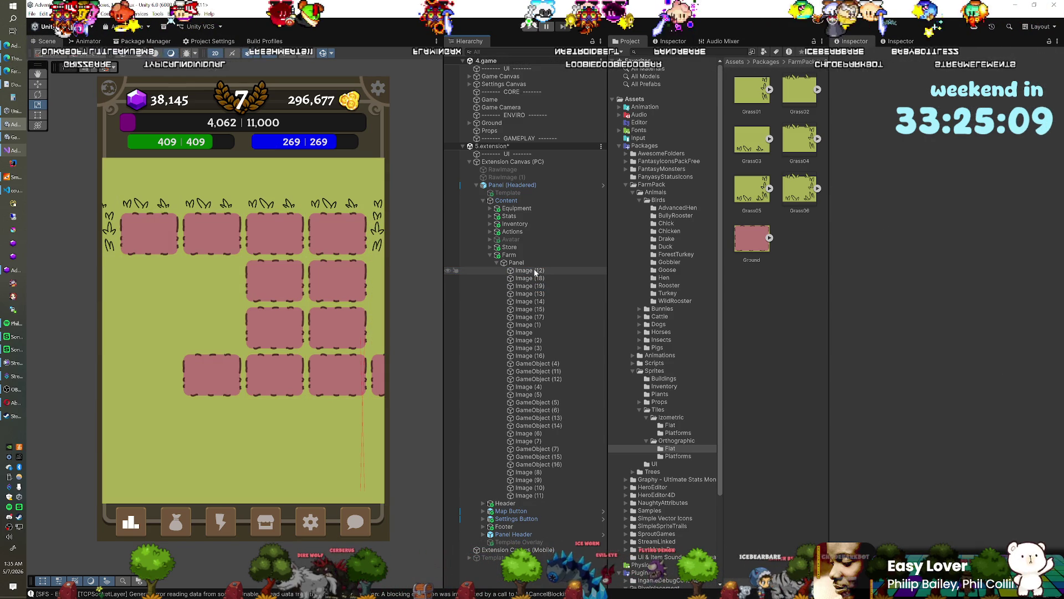
click(535, 272)
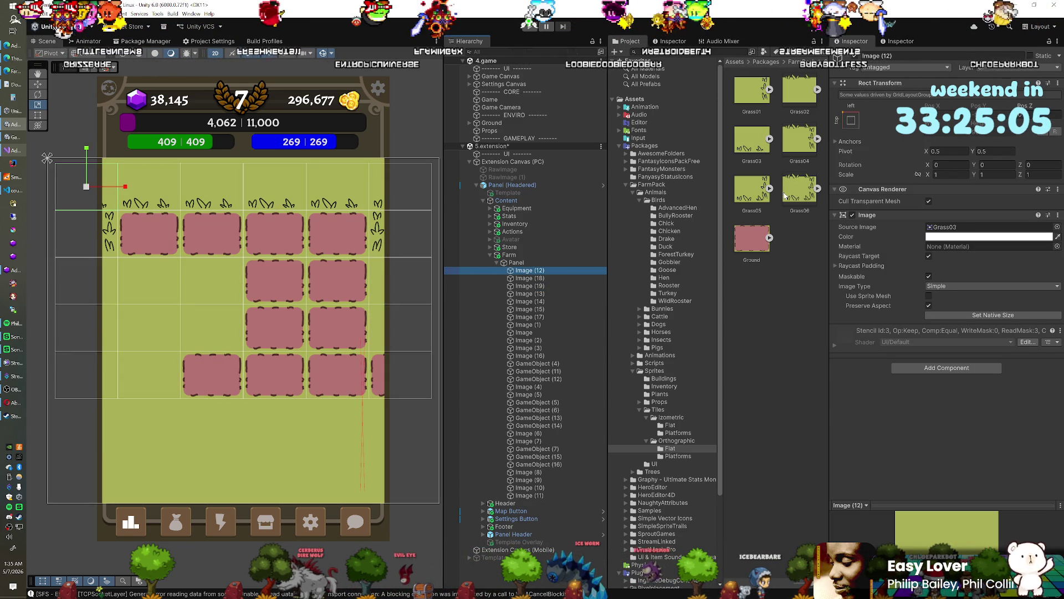
drag(909, 224, 953, 229)
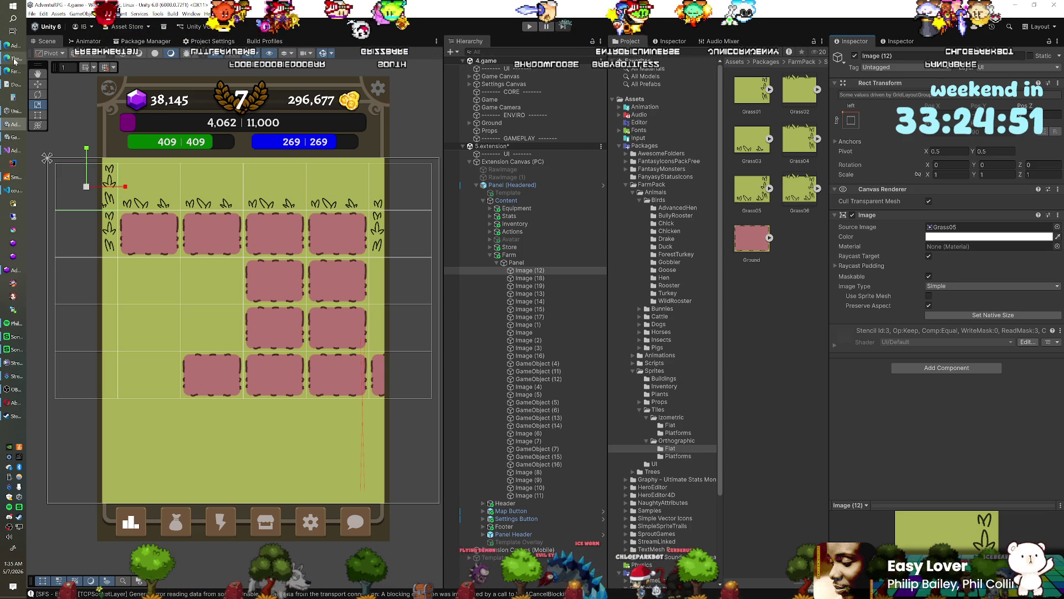
click(9, 70)
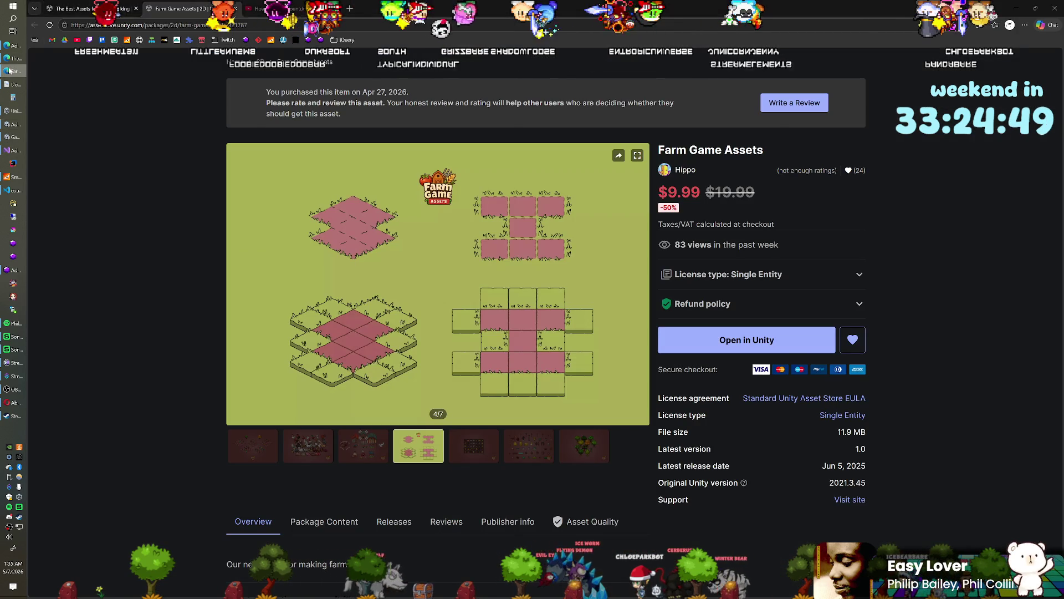
click(10, 70)
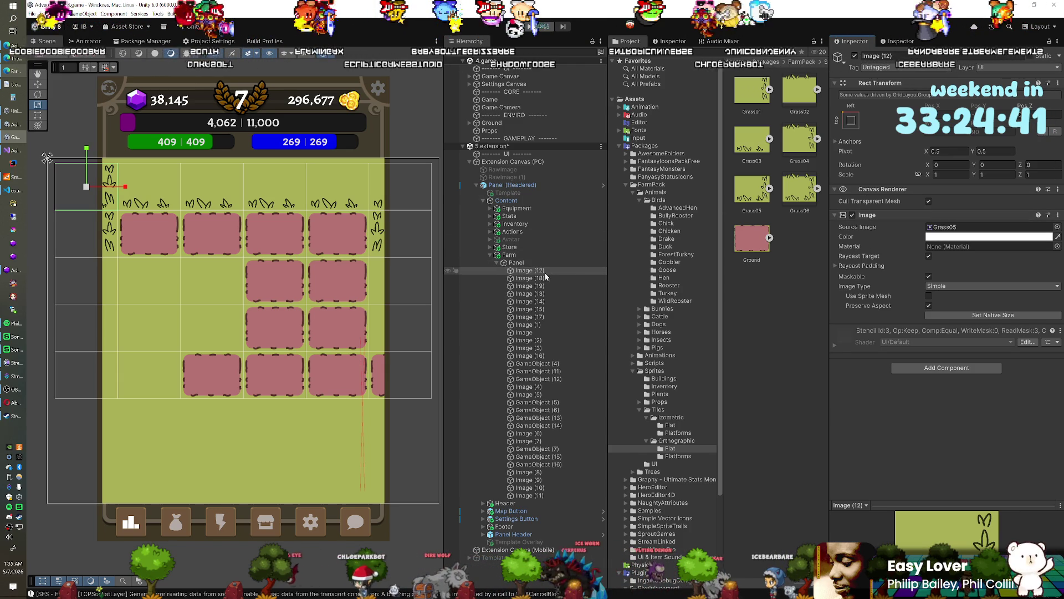
Replace the top-left grass corner Image (12) with an empty spacer in the first grid slot.
key(Delete)
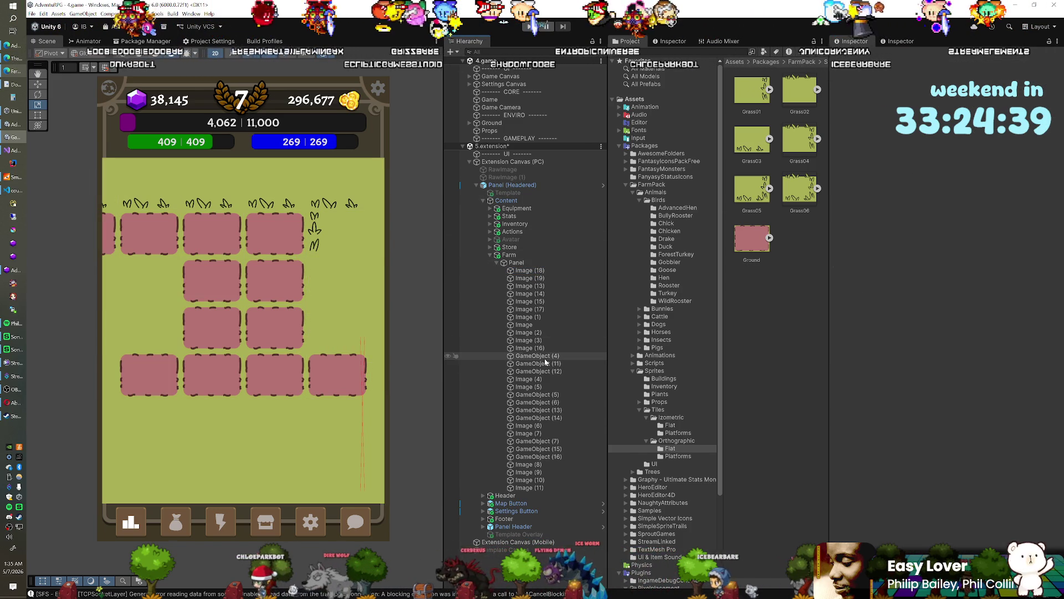
key(ctrl+z)
drag(546, 363, 538, 270)
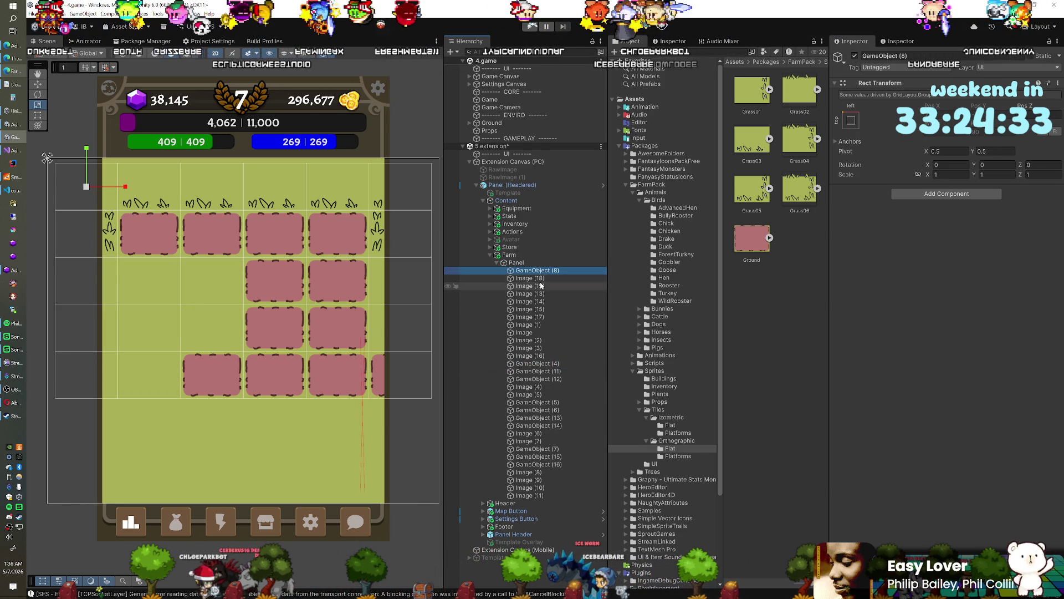
Remove the top-right grass border tile Image (15) from the grid.
click(540, 279)
key(Down)
key(Down)
key(Down)
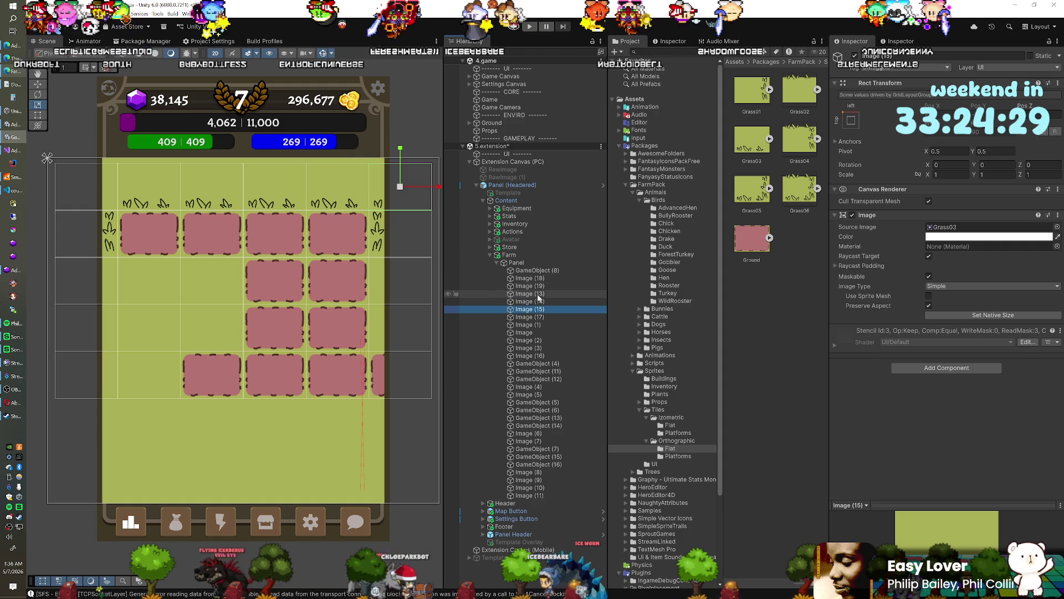
key(Delete)
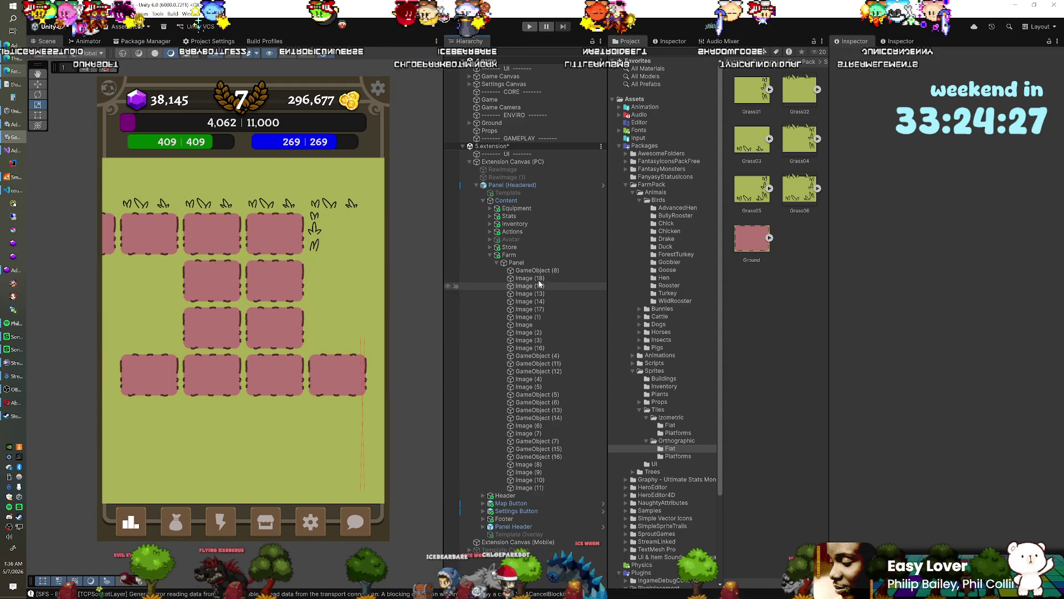
Duplicate spacer GameObject (8) and place the copy between Image (14) and Image (17).
click(536, 270)
key(ctrl+d)
drag(537, 278, 547, 312)
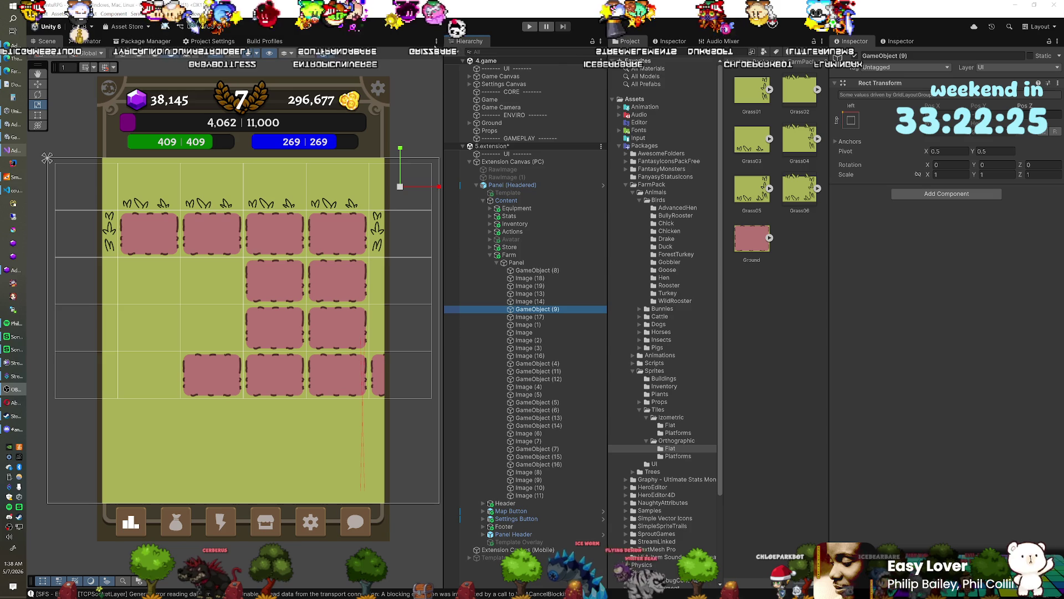
Delete spacers GameObject (4) and GameObject (12), then put a Ground-sprite plot Image in that slot.
click(14, 124)
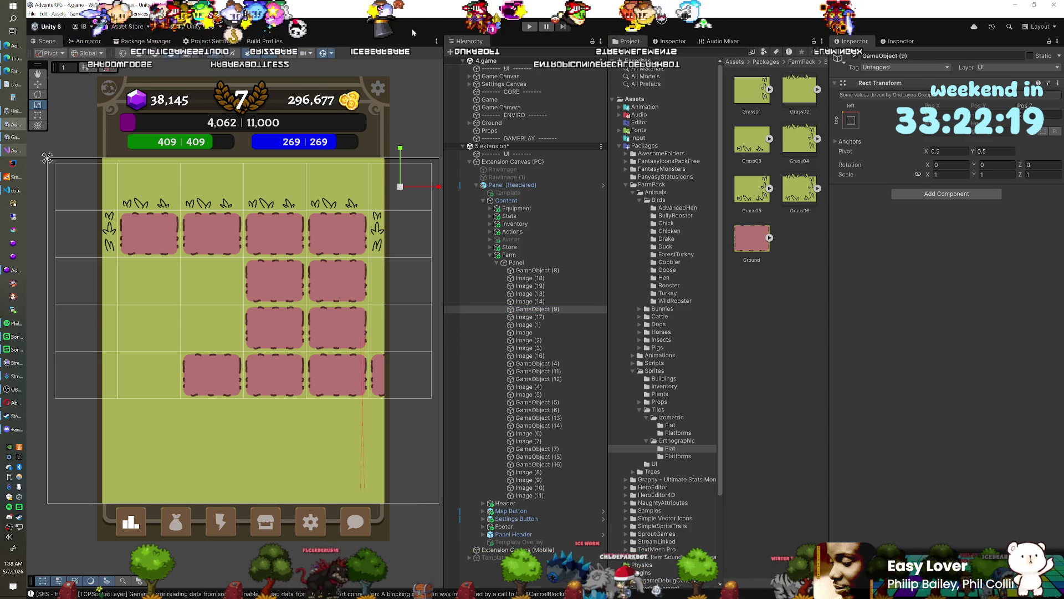
click(528, 361)
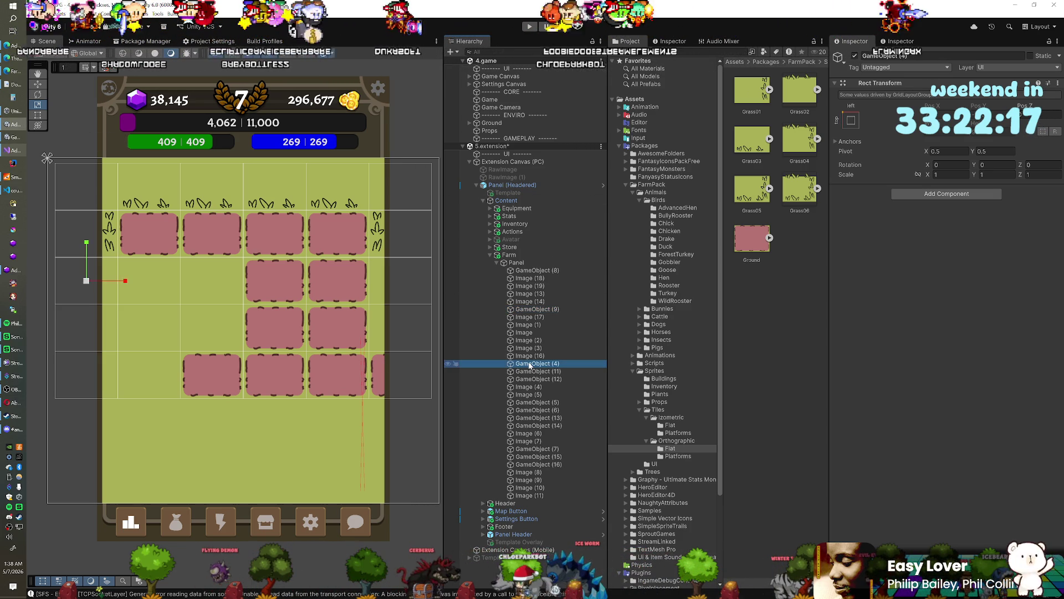
key(Delete)
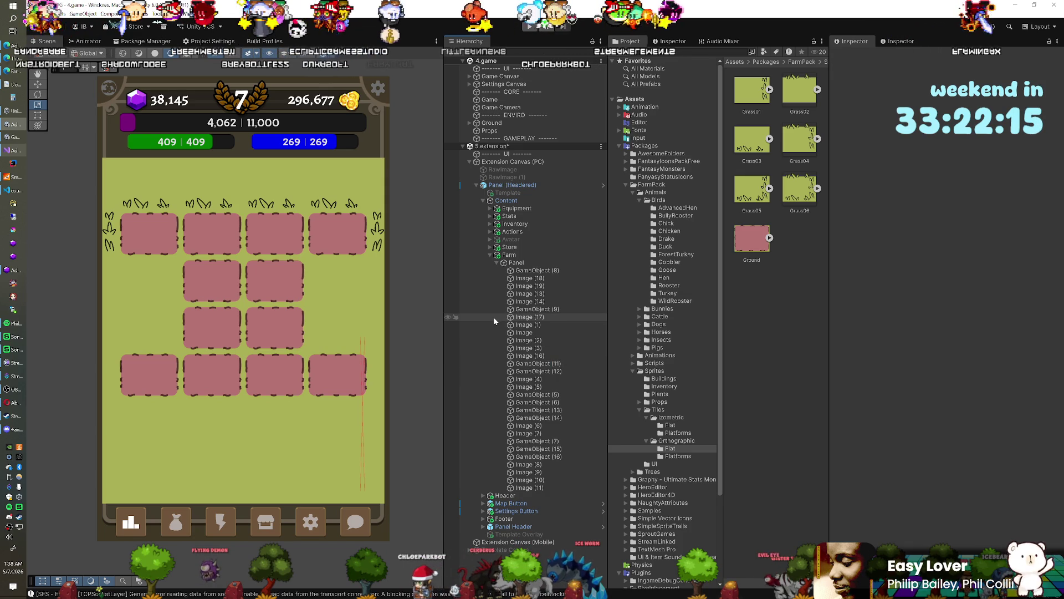
click(544, 365)
click(545, 372)
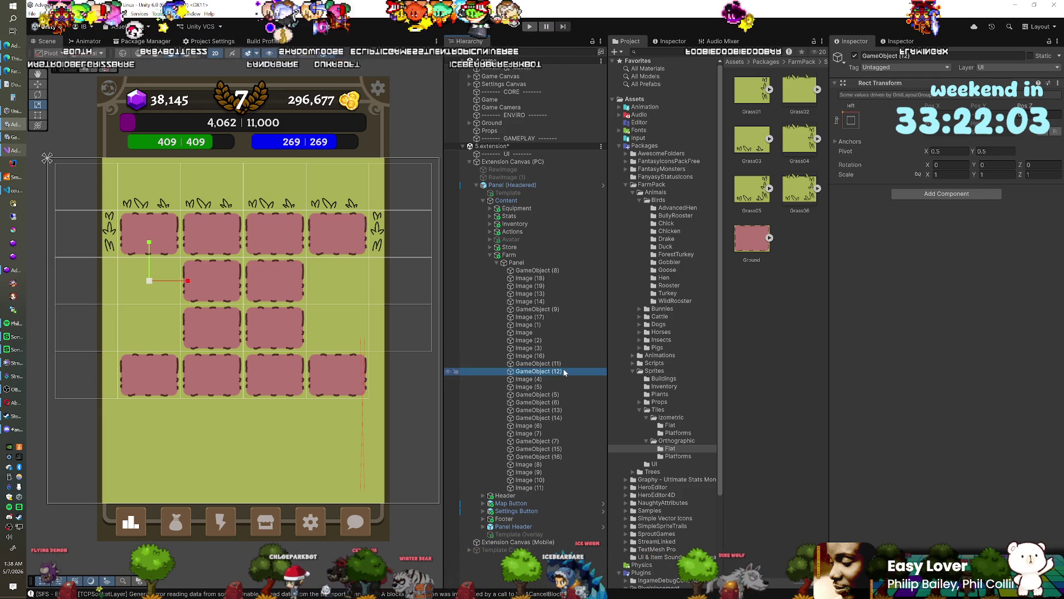
key(Delete)
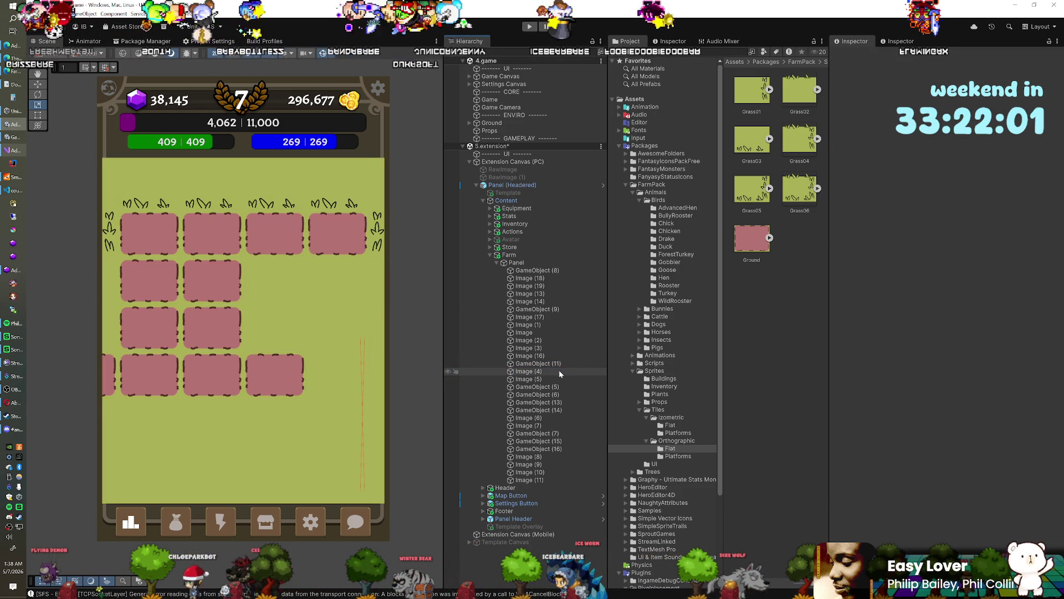
key(ctrl+z)
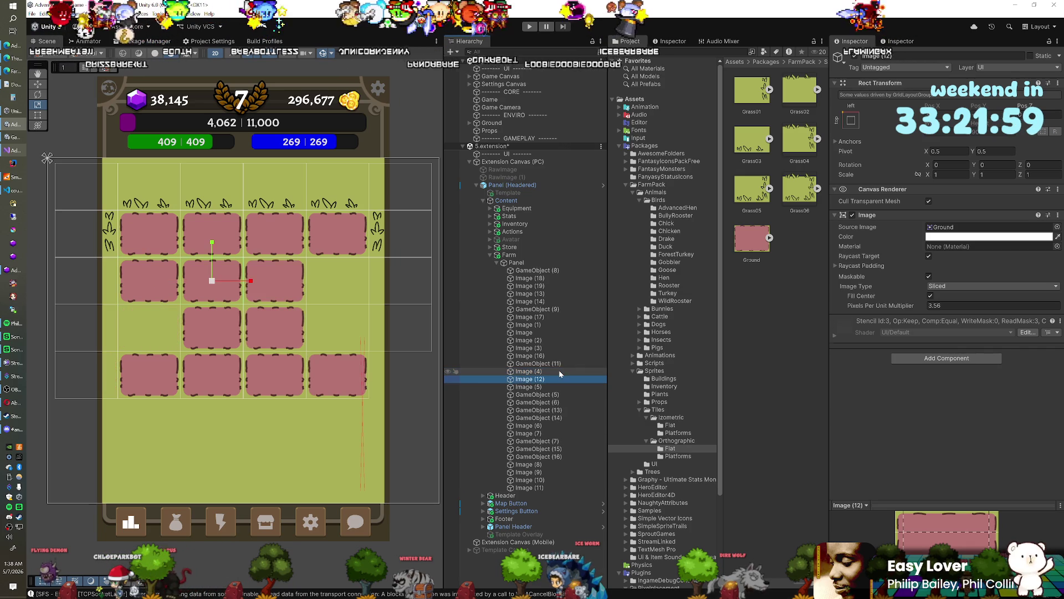
Give Image (4) the Grass04 sprite and delete the GameObject (5) spacer.
click(557, 370)
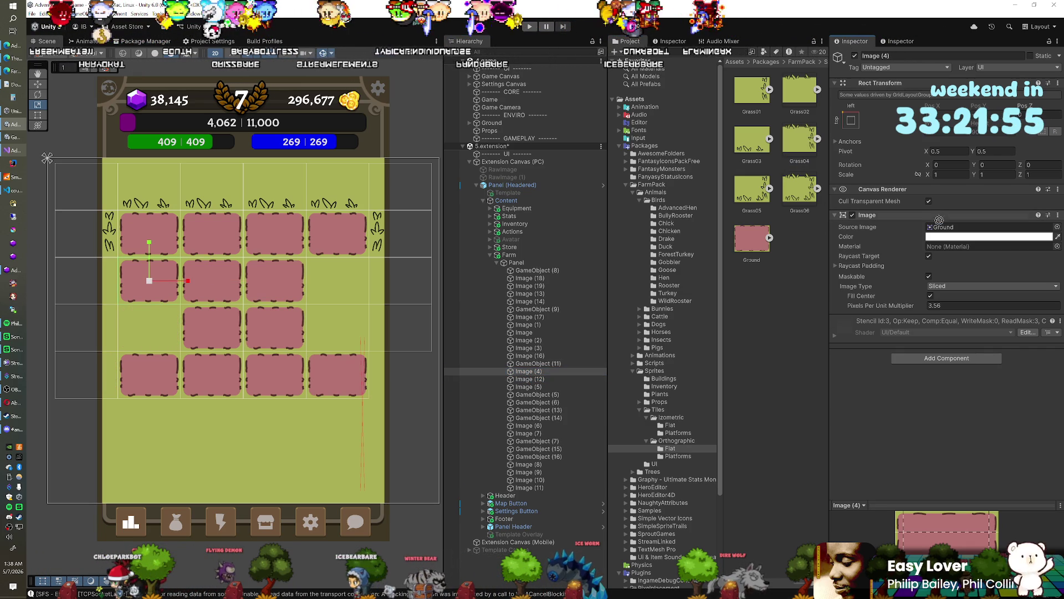
drag(802, 161, 975, 227)
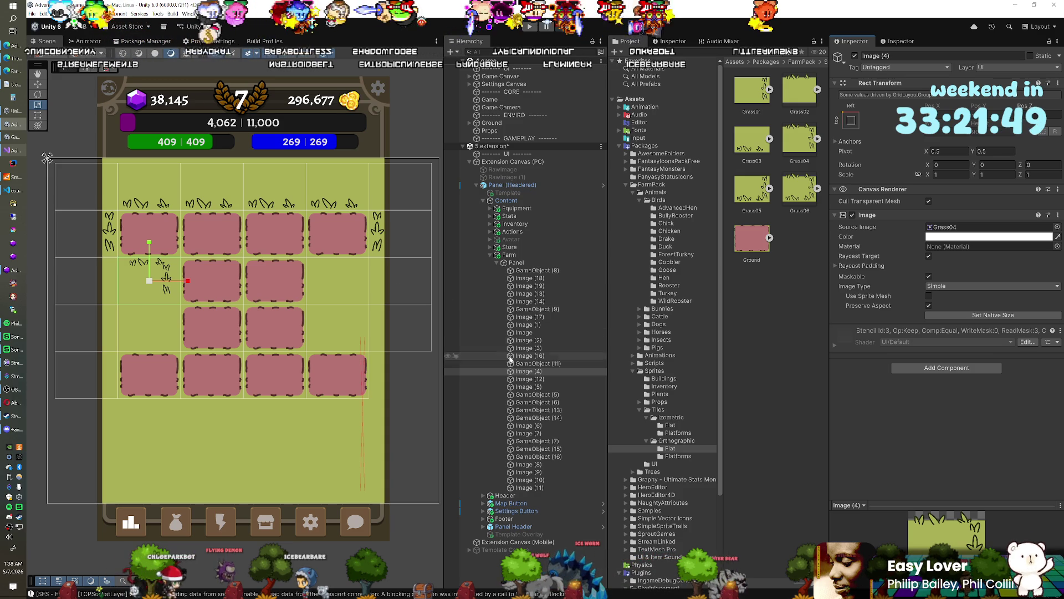
click(531, 395)
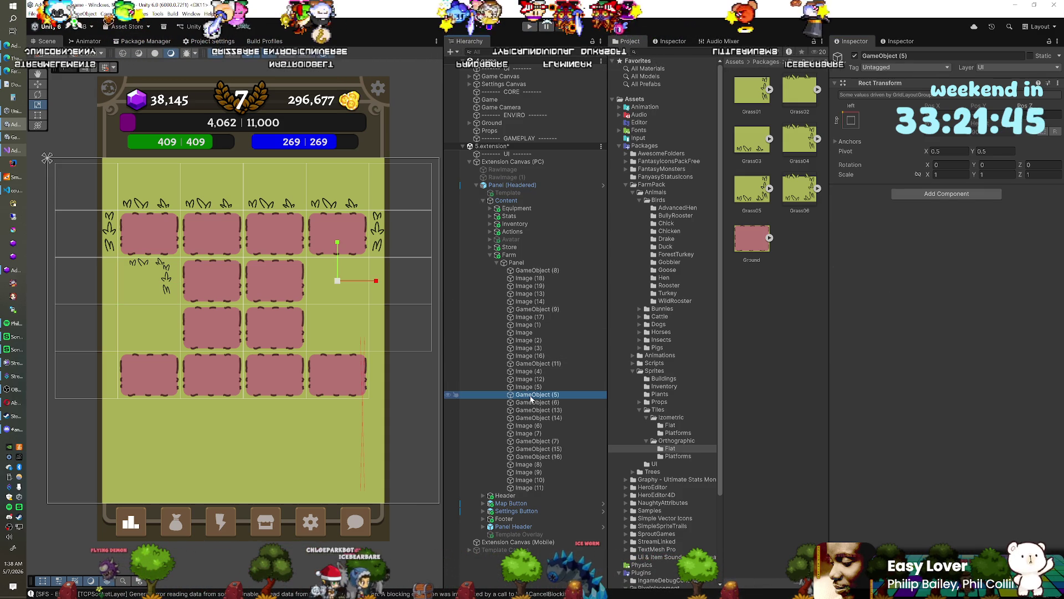
key(Delete)
Duplicate Image (5) as Image (15), assign Grass04, and mirror it with Scale X -1.
click(530, 388)
key(ctrl+d)
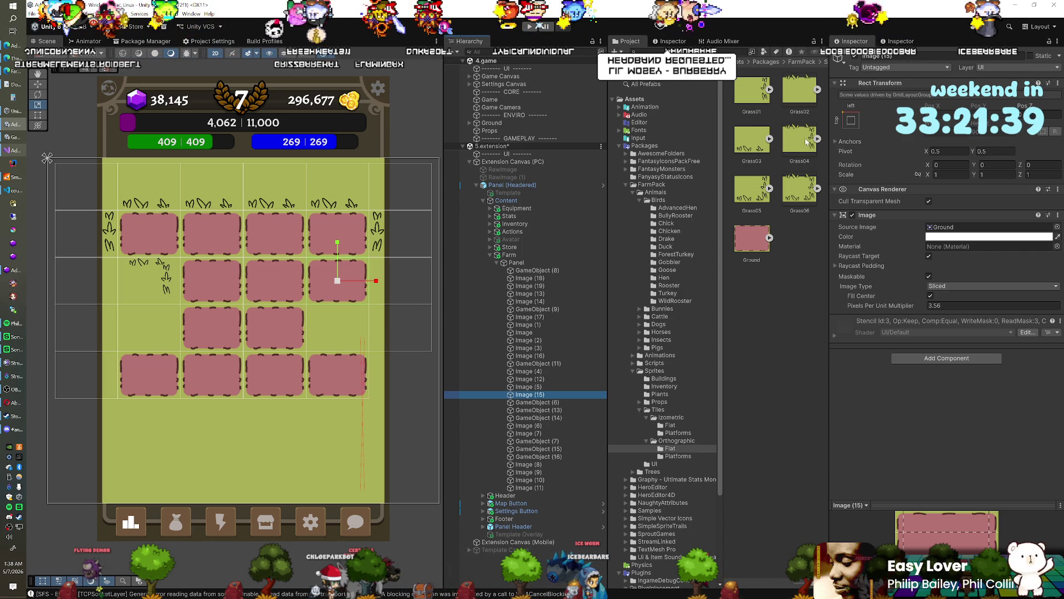
drag(807, 142, 975, 226)
click(937, 286)
click(941, 275)
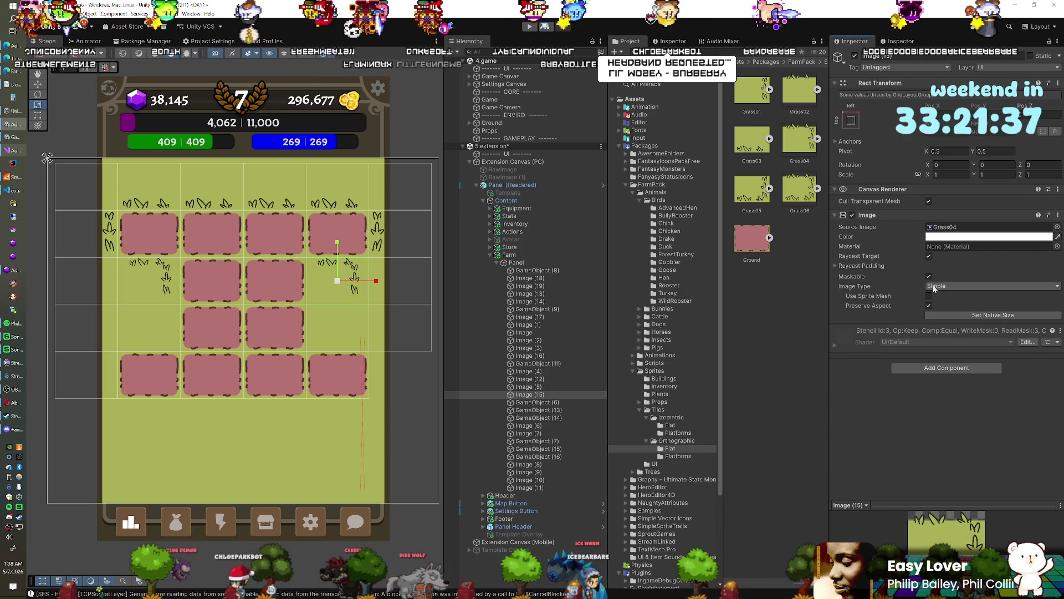
click(951, 174)
text(-1)
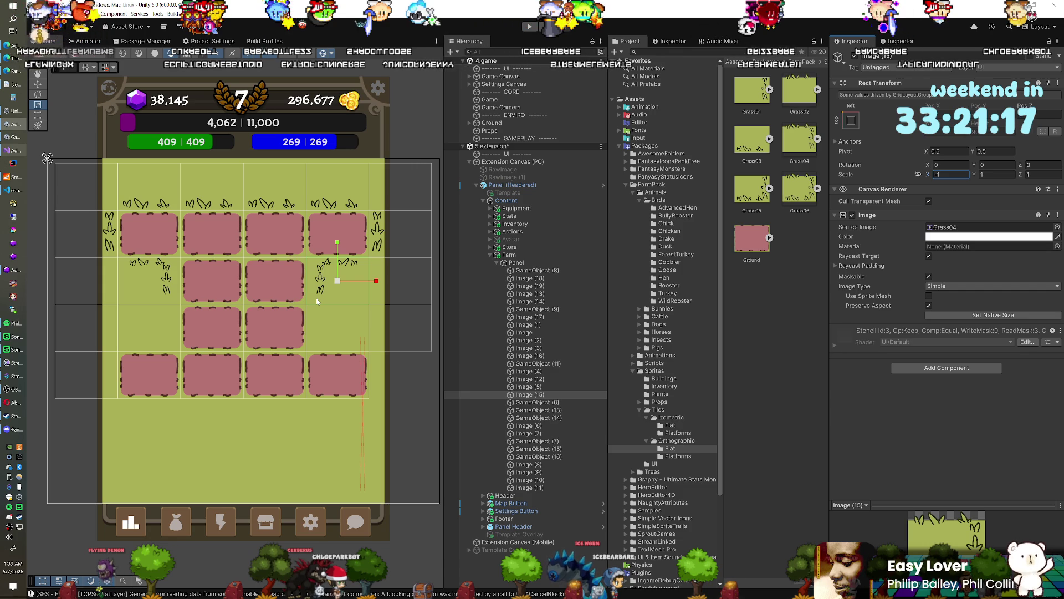
click(13, 69)
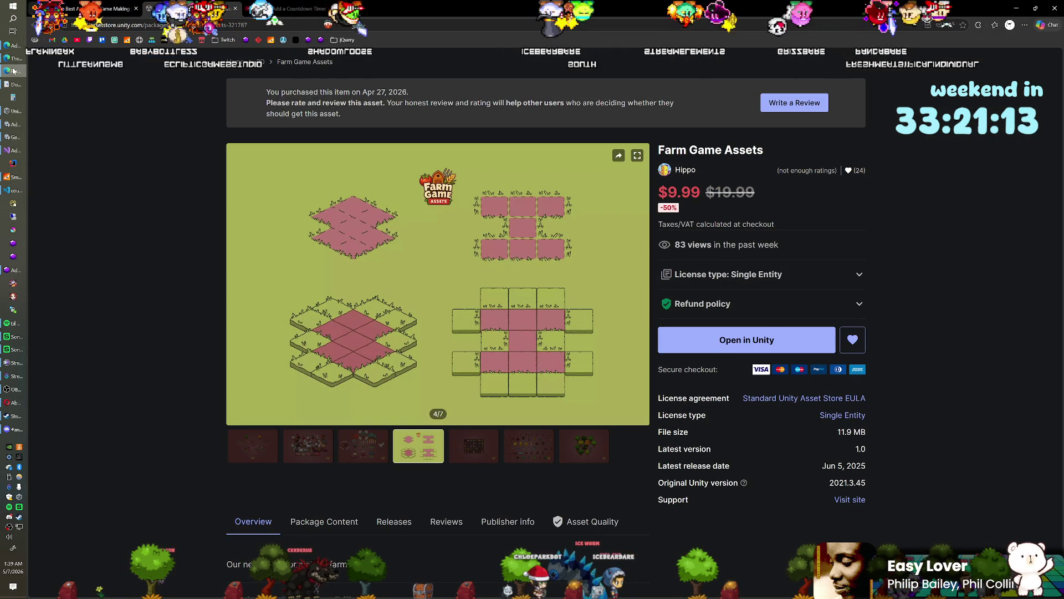
click(14, 71)
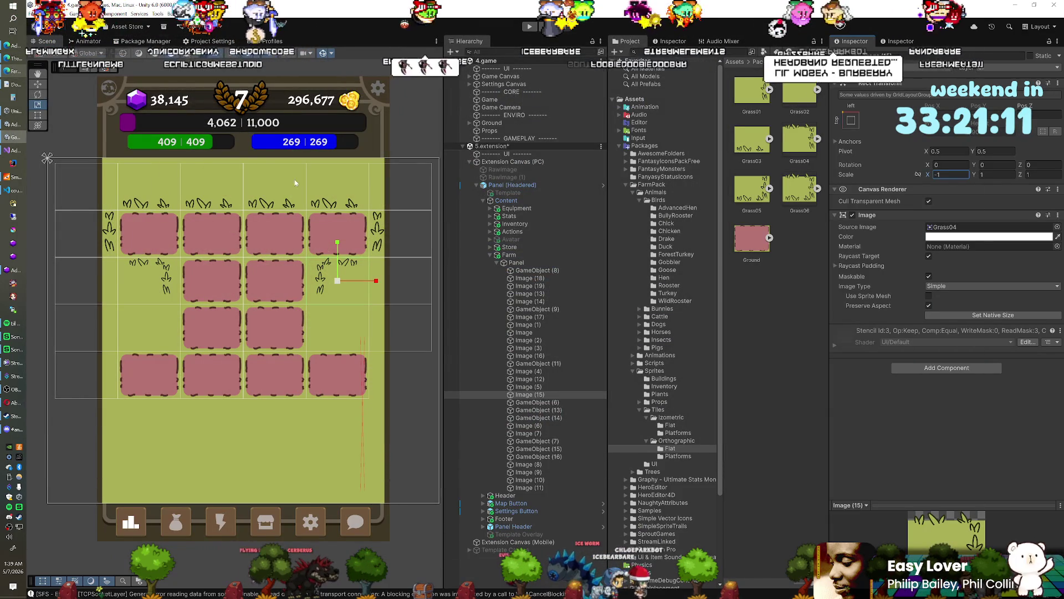
click(533, 388)
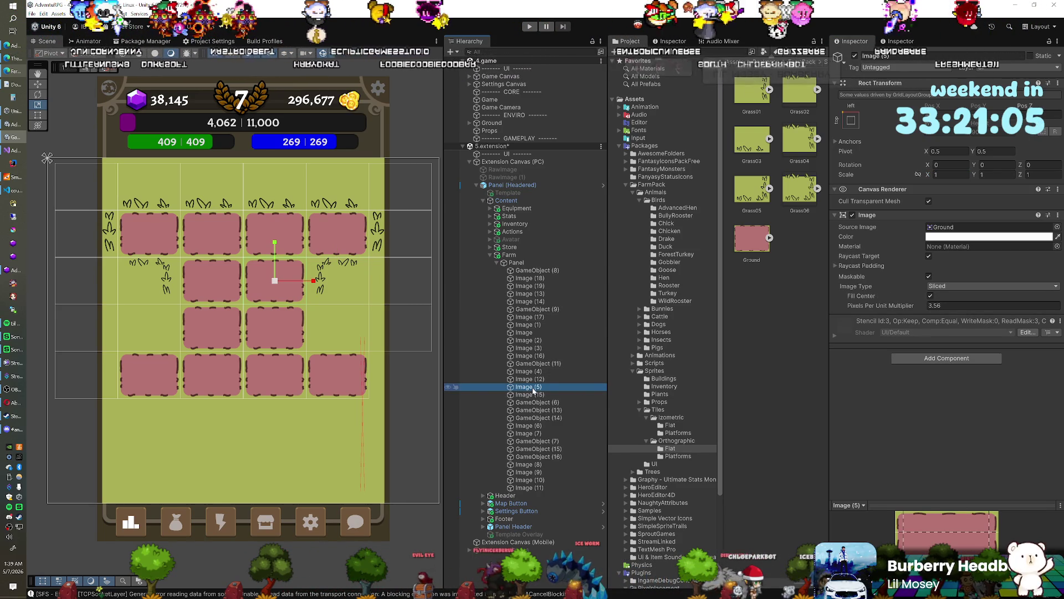
click(533, 394)
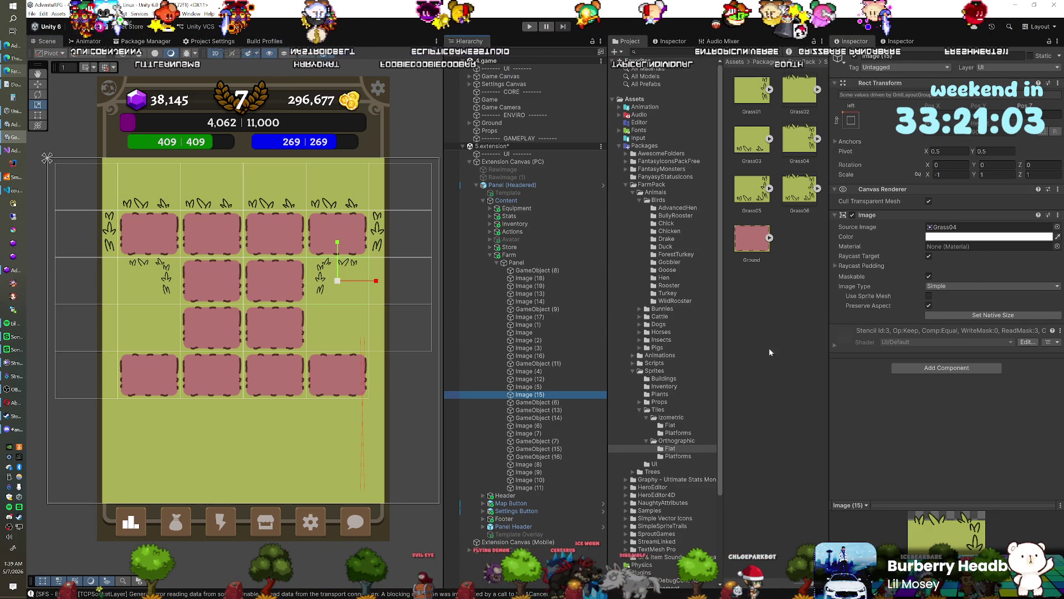
click(957, 305)
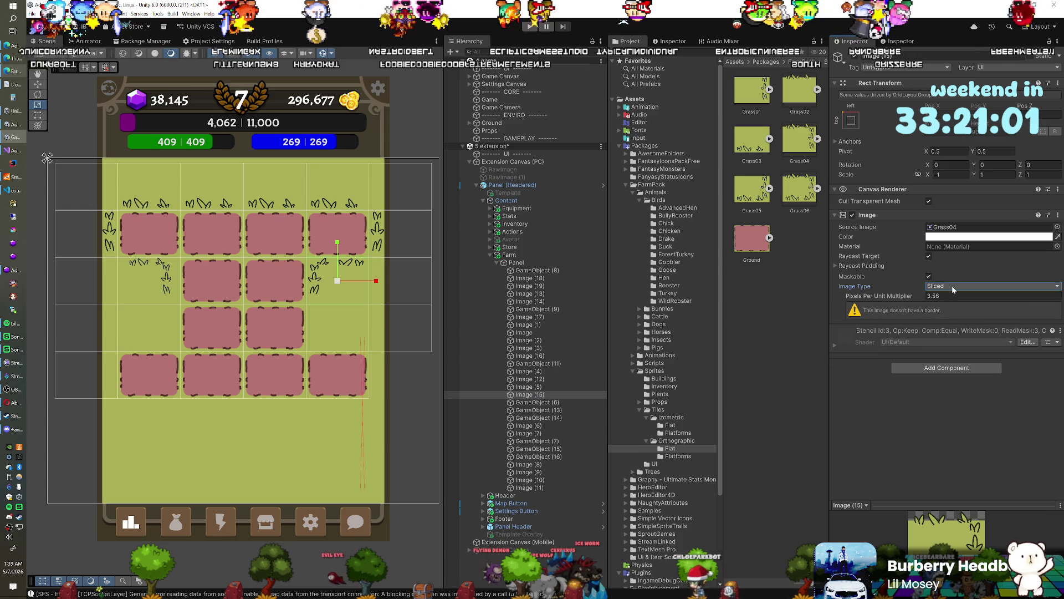
click(946, 295)
text(1)
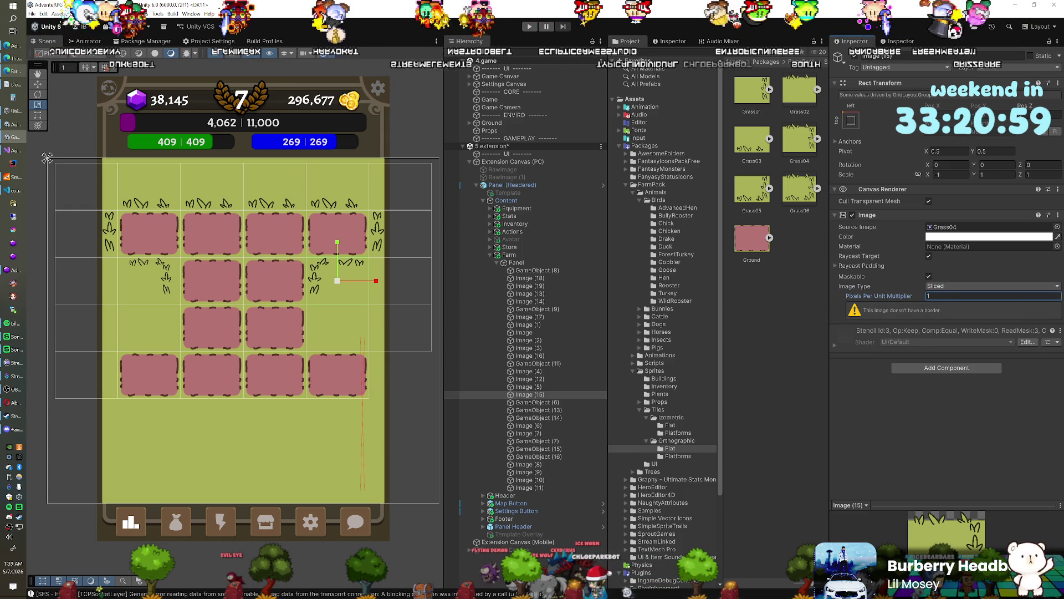
click(944, 286)
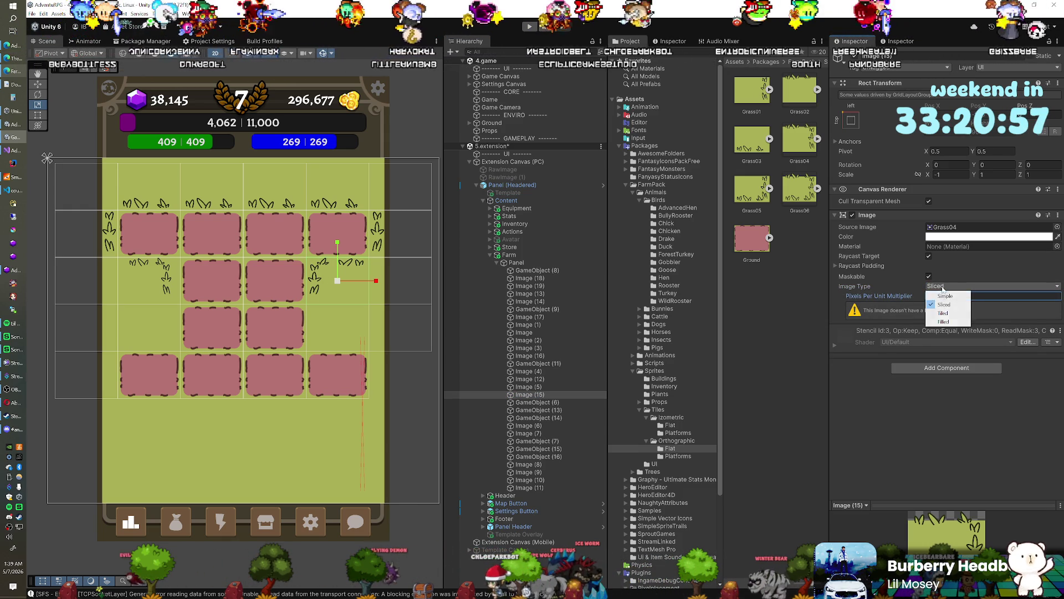
click(940, 296)
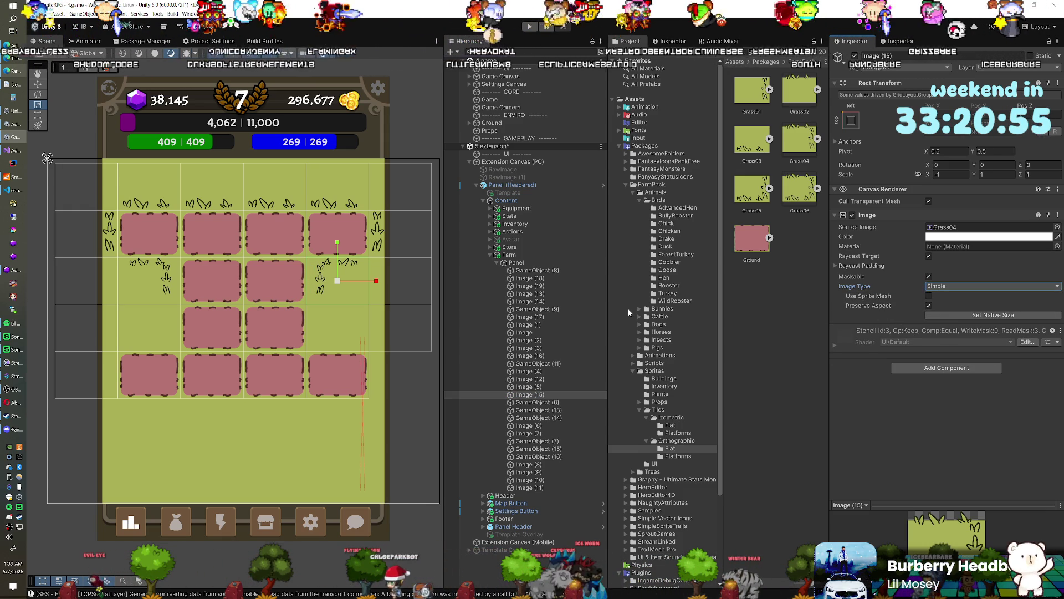
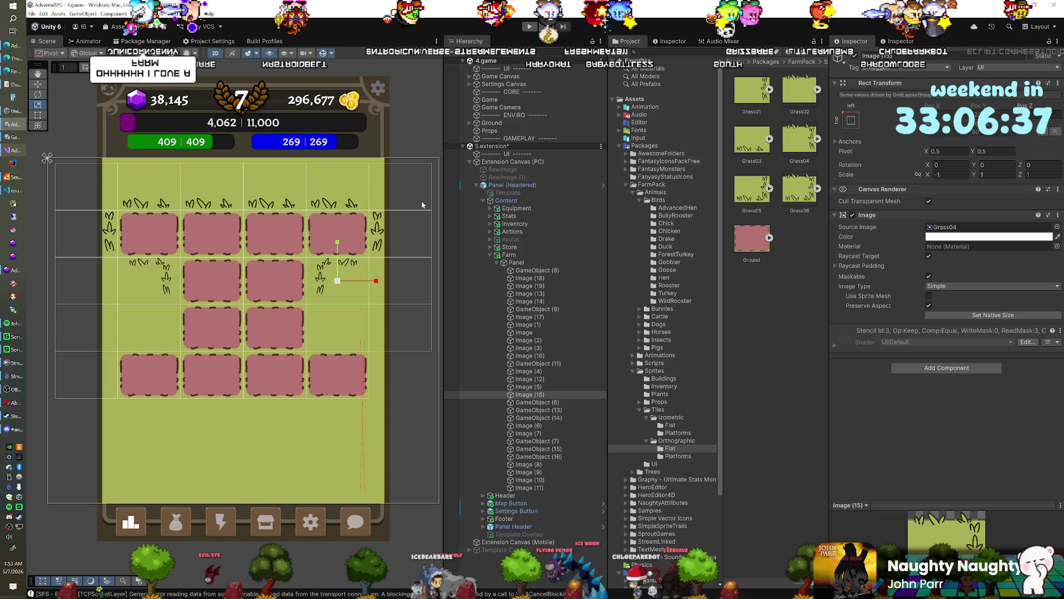
Switch from the Unity editor to the Farm Game Assets store page in the browser.
scroll(663, 252, down, 3)
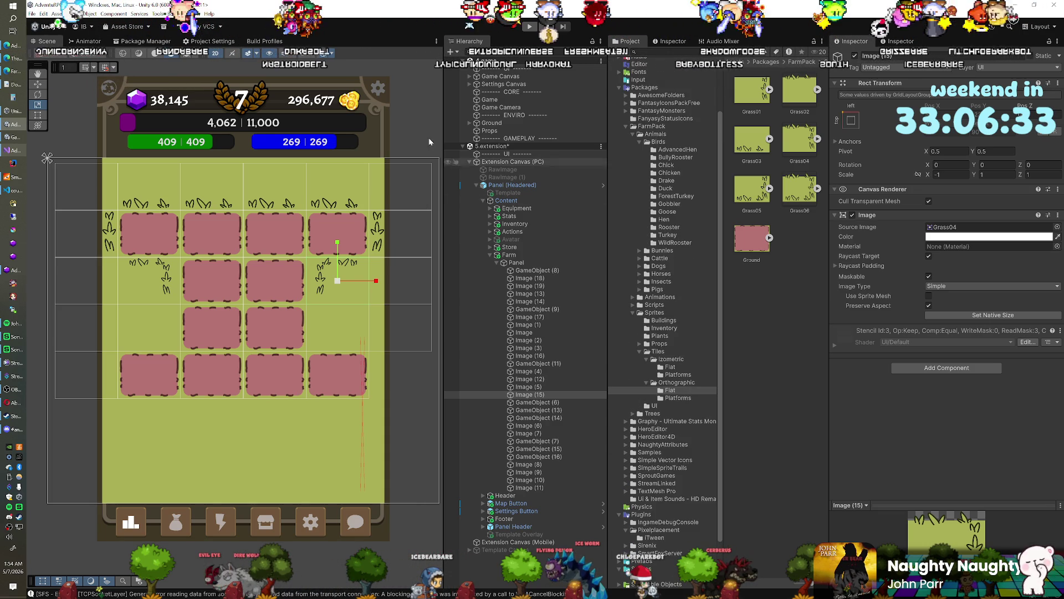
click(16, 74)
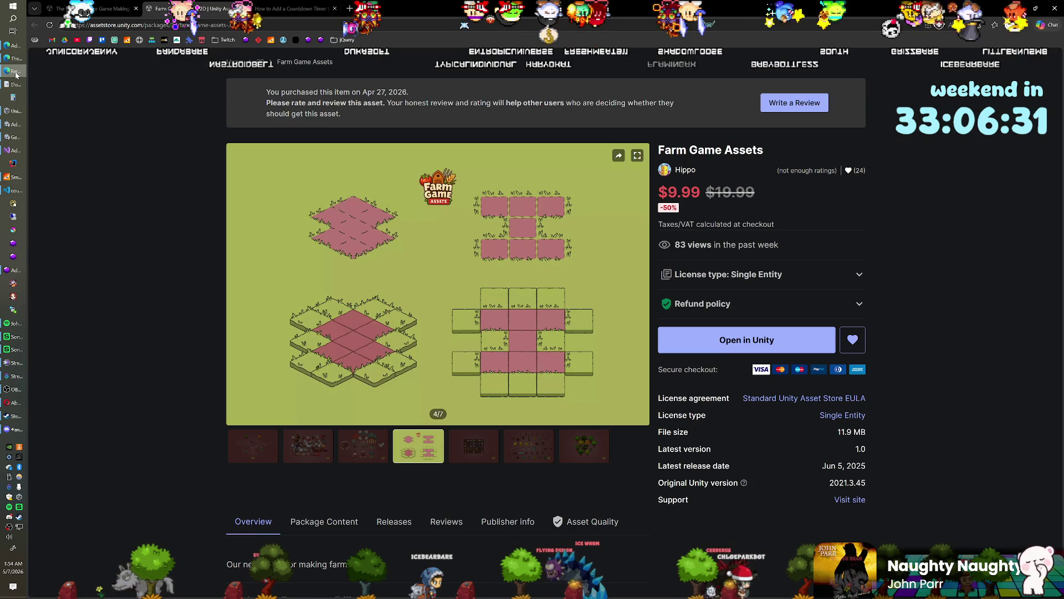
View the first Farm Game Assets preview image, then return to the Unity editor.
click(265, 444)
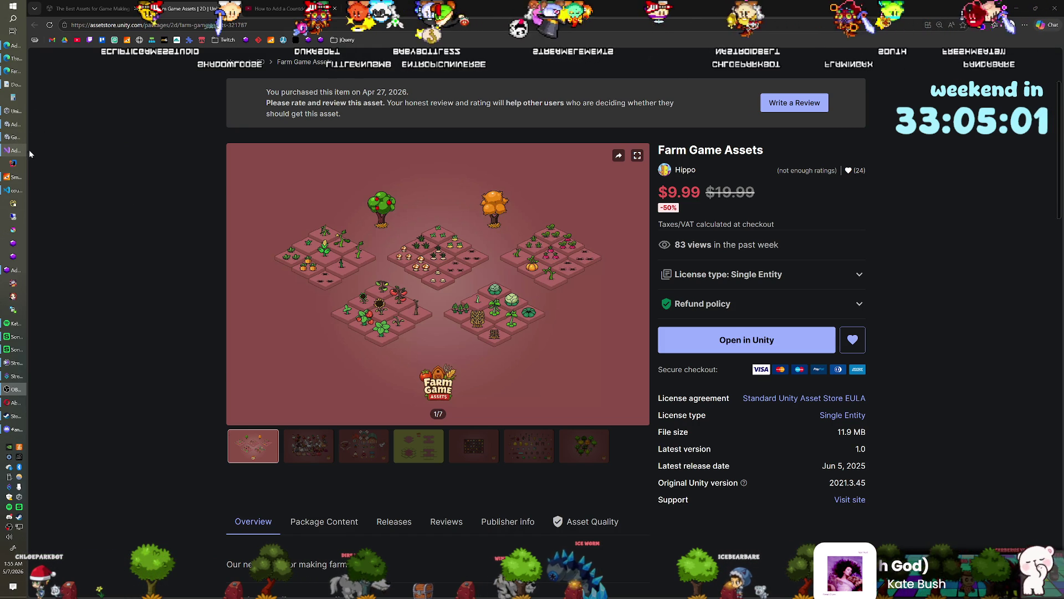
click(13, 136)
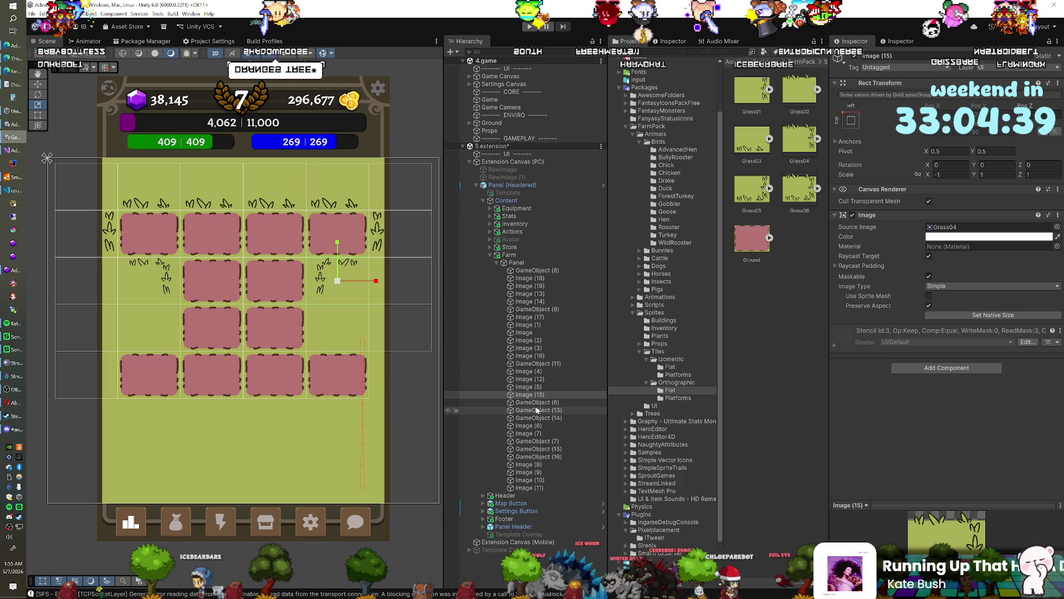
Fill the empty GameObject (14) slot in the third row with a new soil plot, Image (20).
click(538, 411)
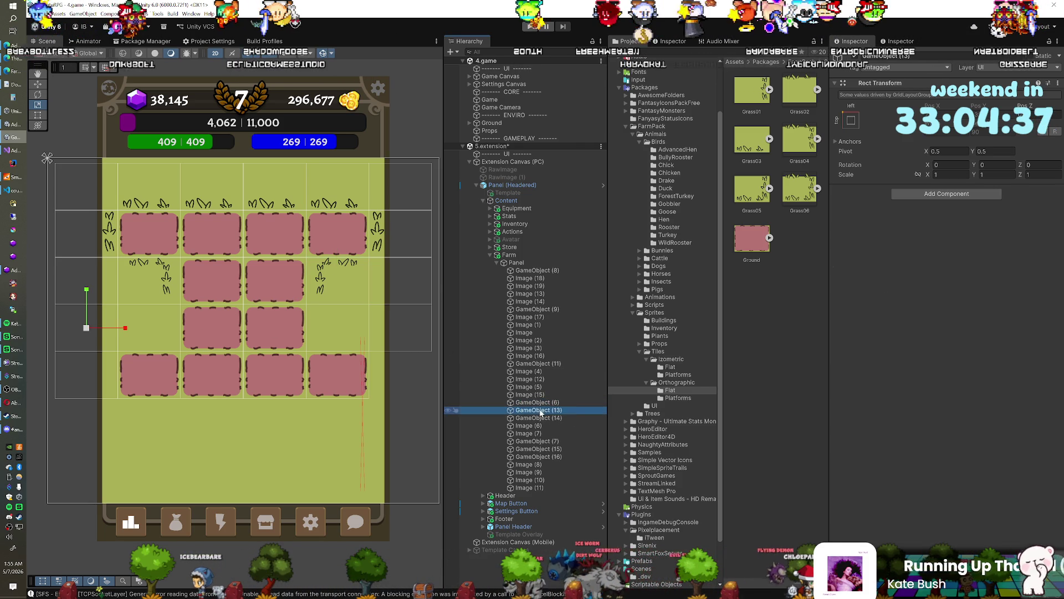
click(543, 418)
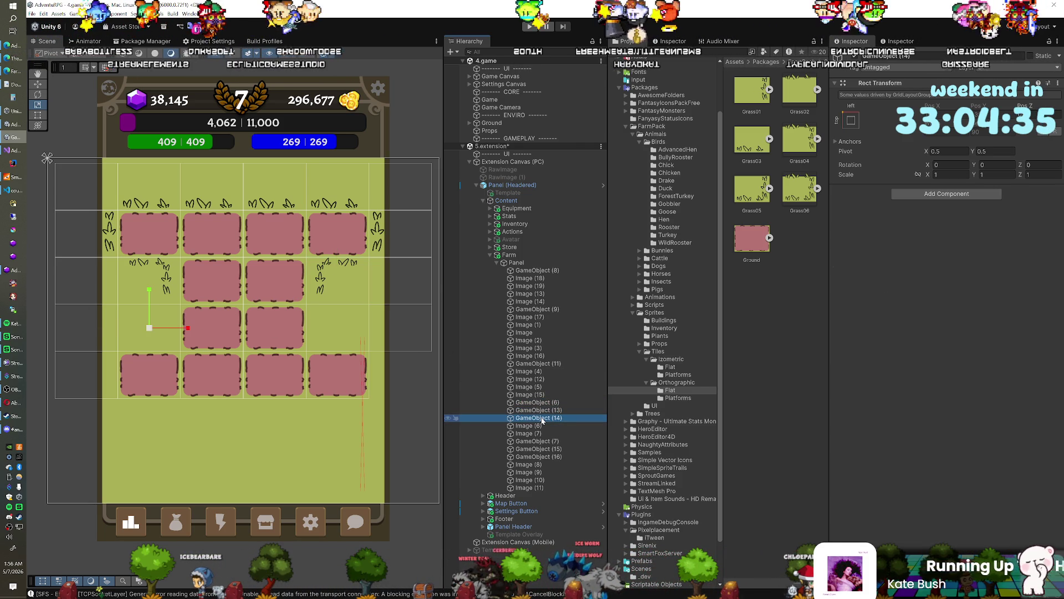
key(ctrl+d)
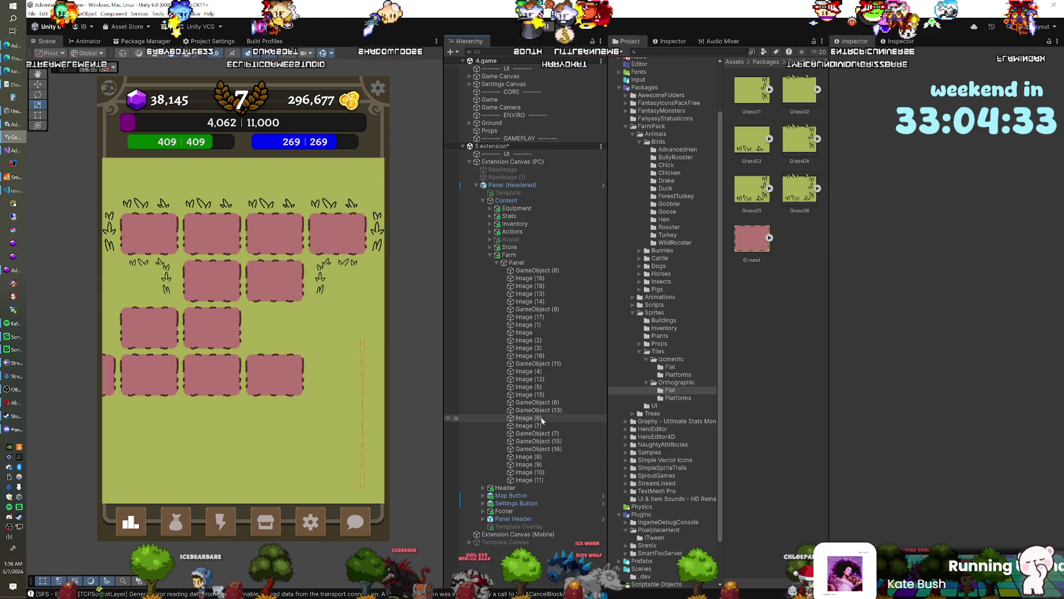
click(543, 419)
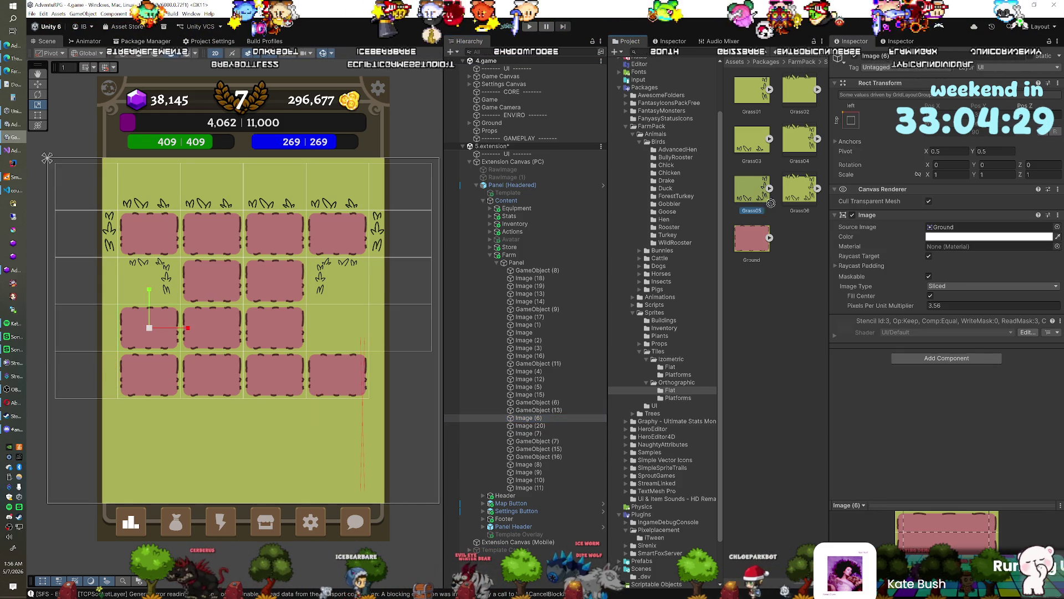
Assign Grass05 to the tile and delete the GameObject (7) spacer from the grid.
drag(752, 191, 990, 227)
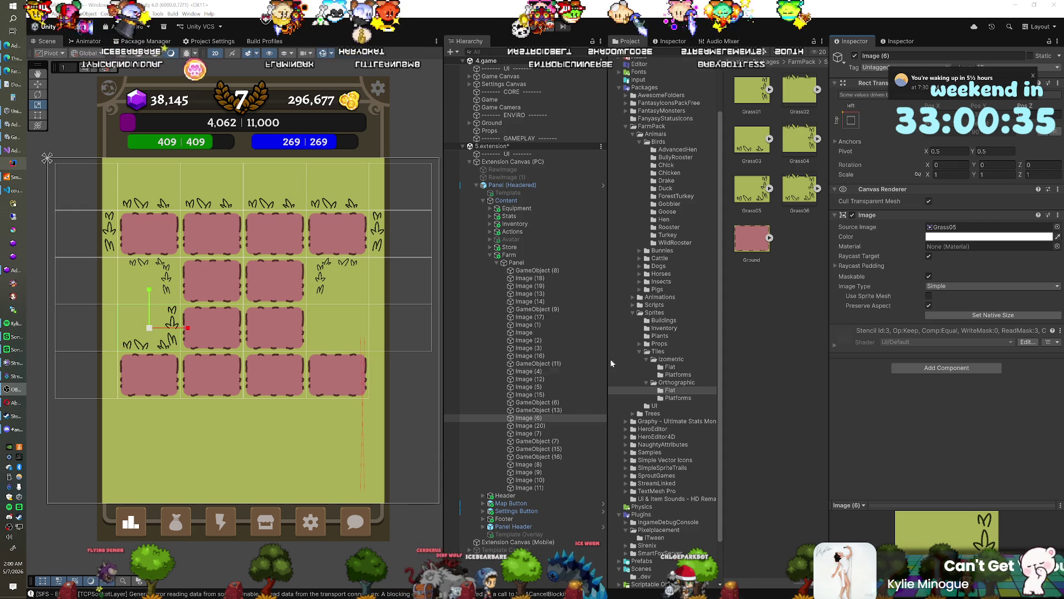
click(536, 441)
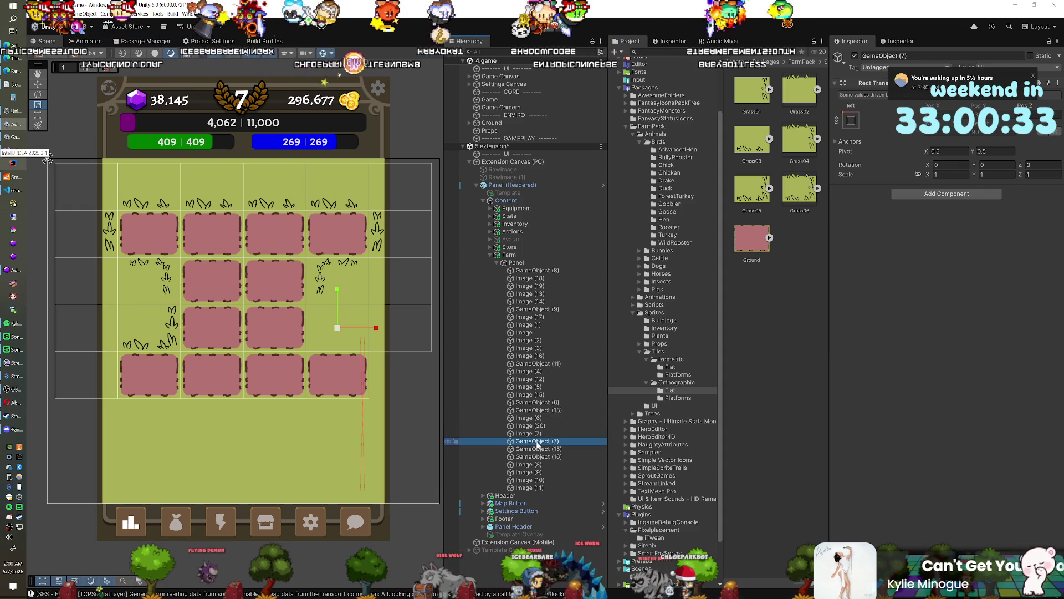
key(Delete)
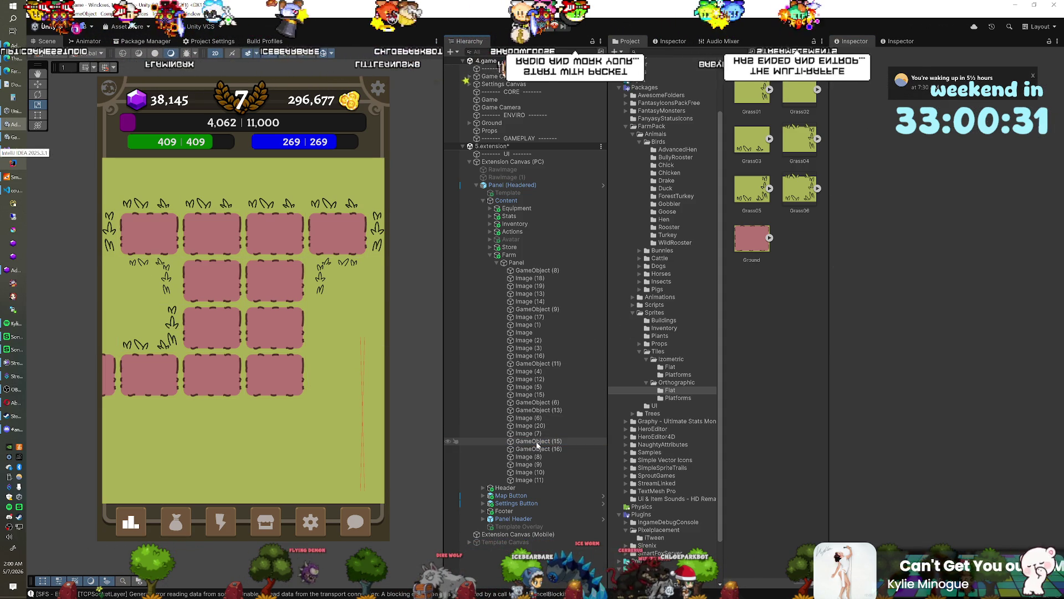
click(540, 434)
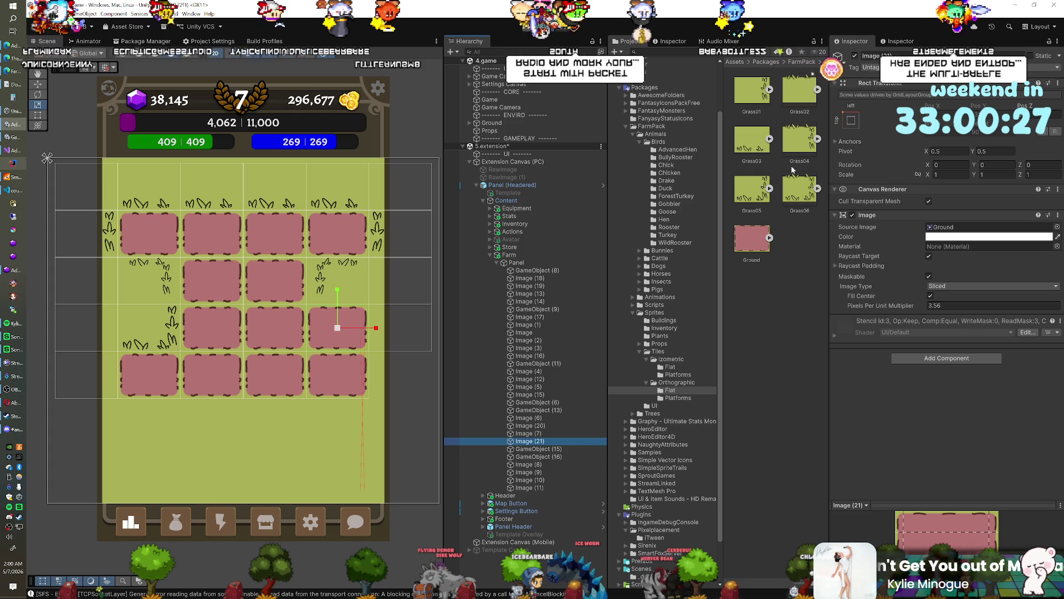
Give Image (21) the Grass05 sprite and mirror it with Scale X -1.
drag(937, 226, 937, 226)
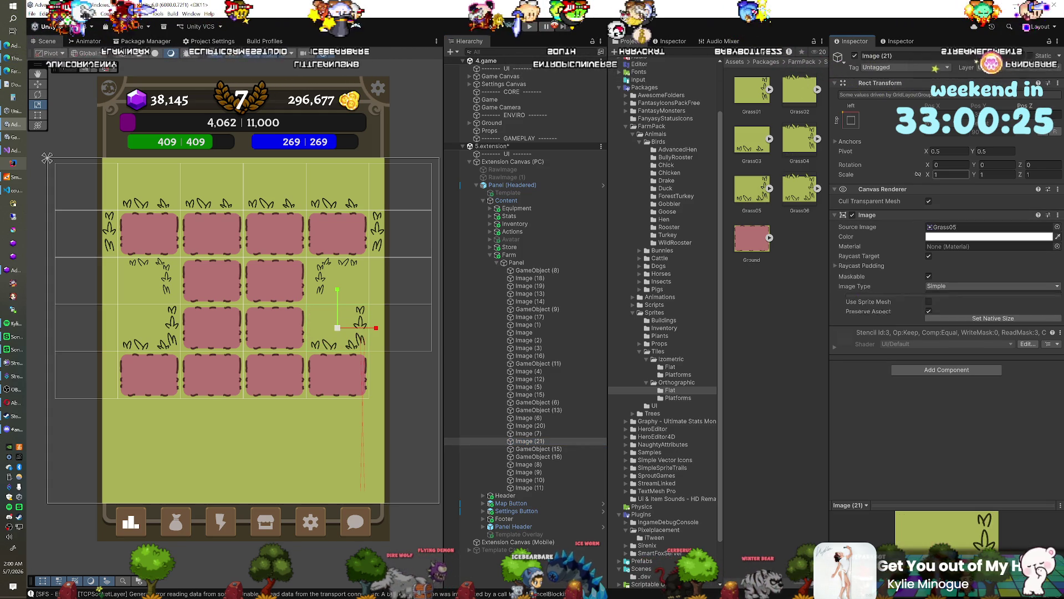
click(935, 174)
text(1)
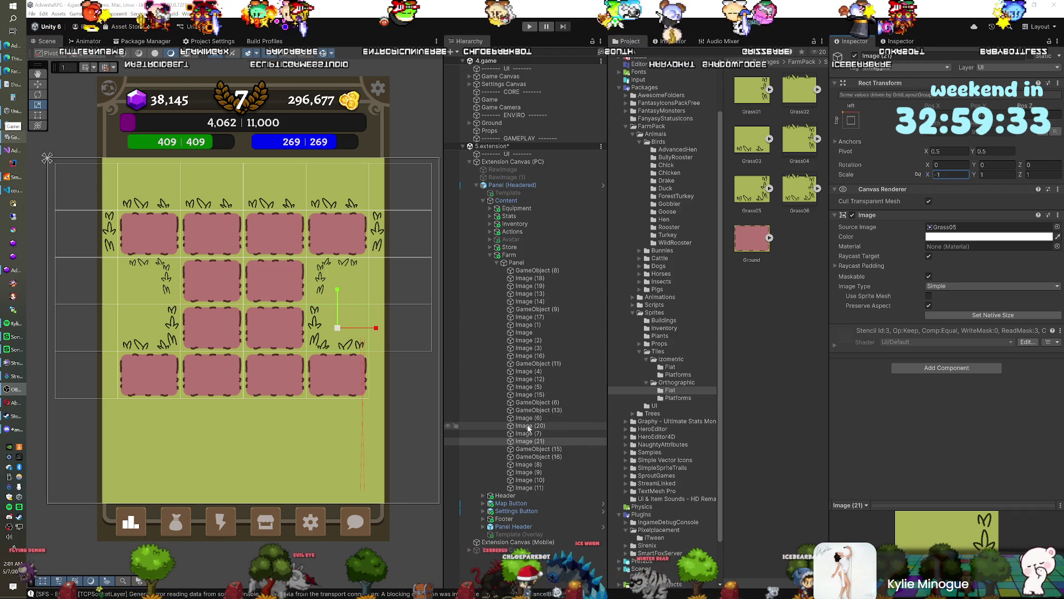
Delete GameObject (16) and duplicate the Image (8) soil tile to create Image (22).
click(532, 456)
key(Delete)
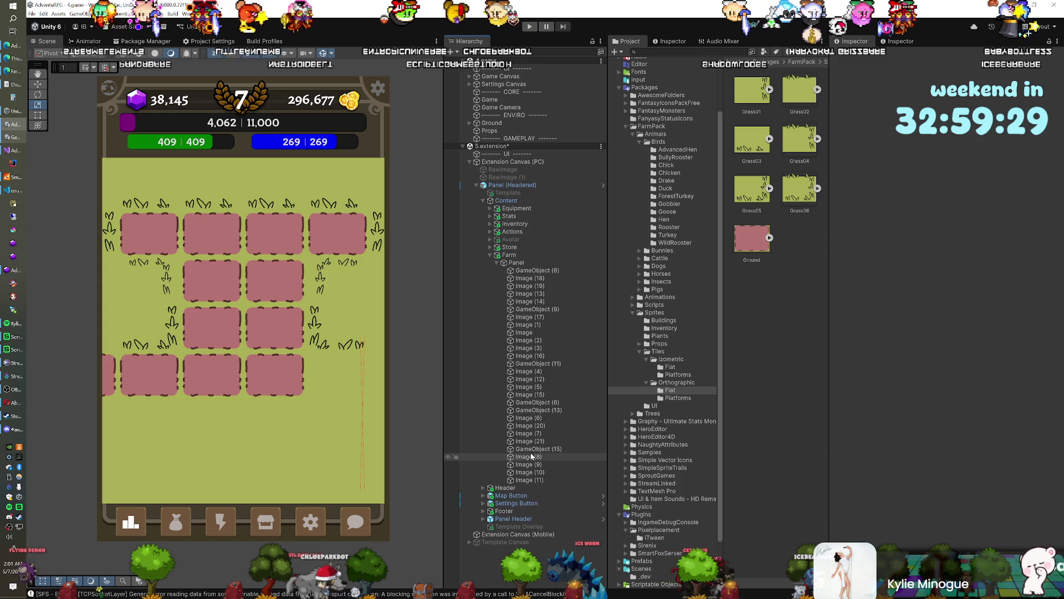
click(529, 449)
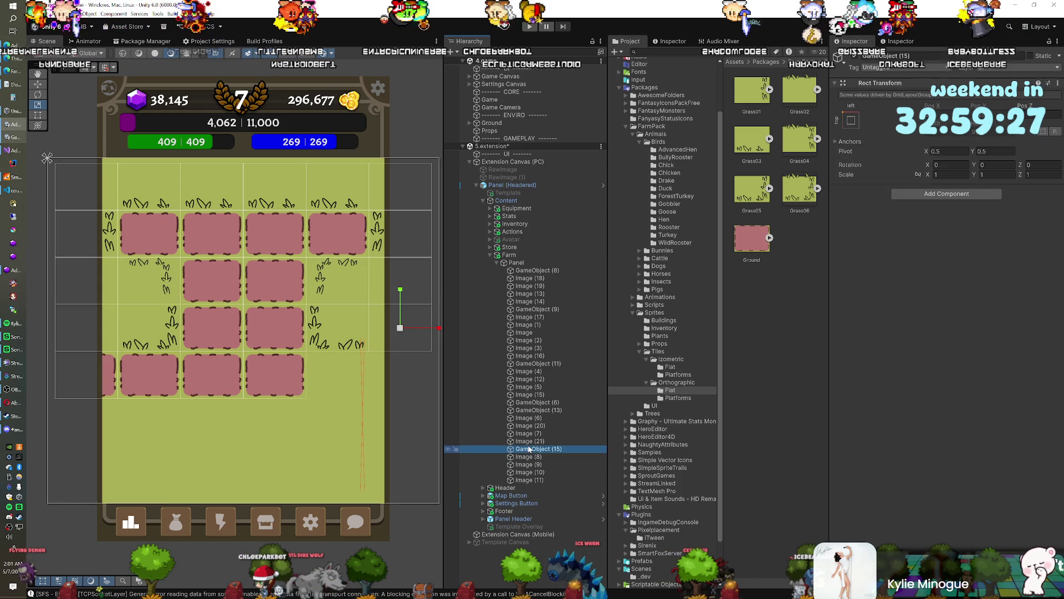
key(F2)
key(Return)
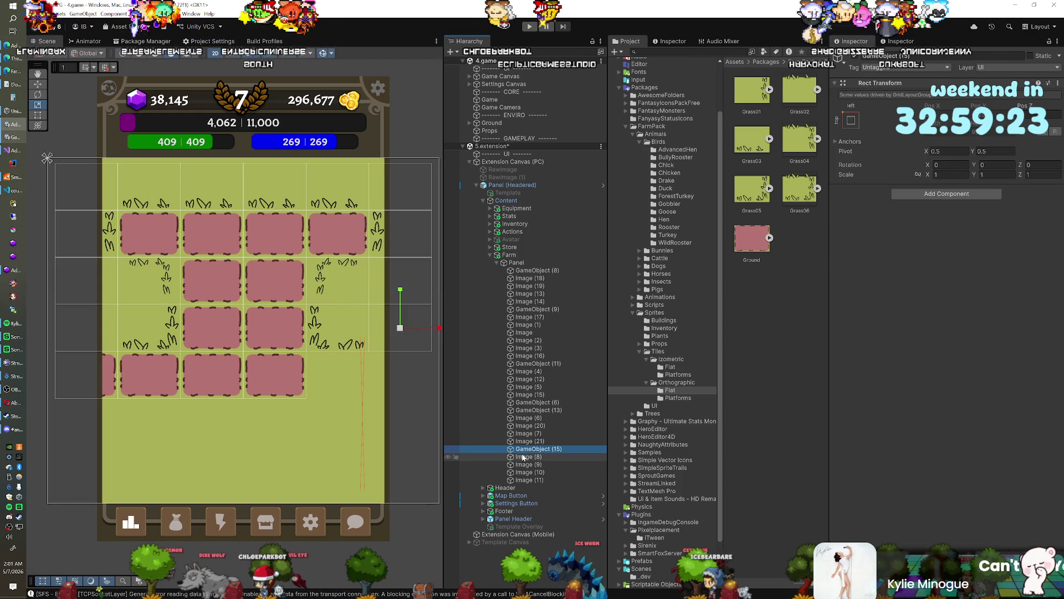
click(523, 457)
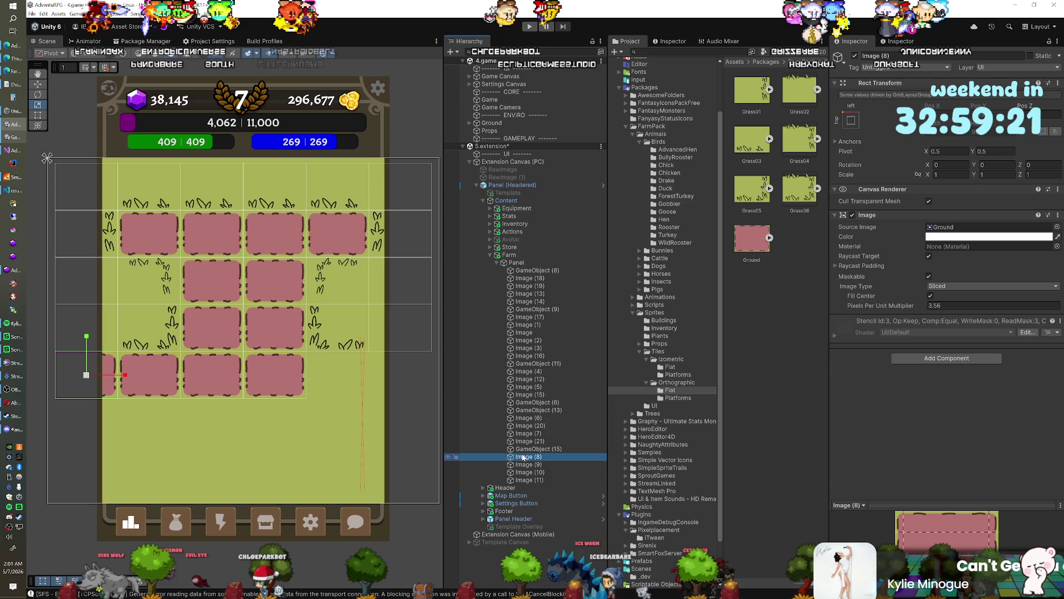
key(ctrl+d)
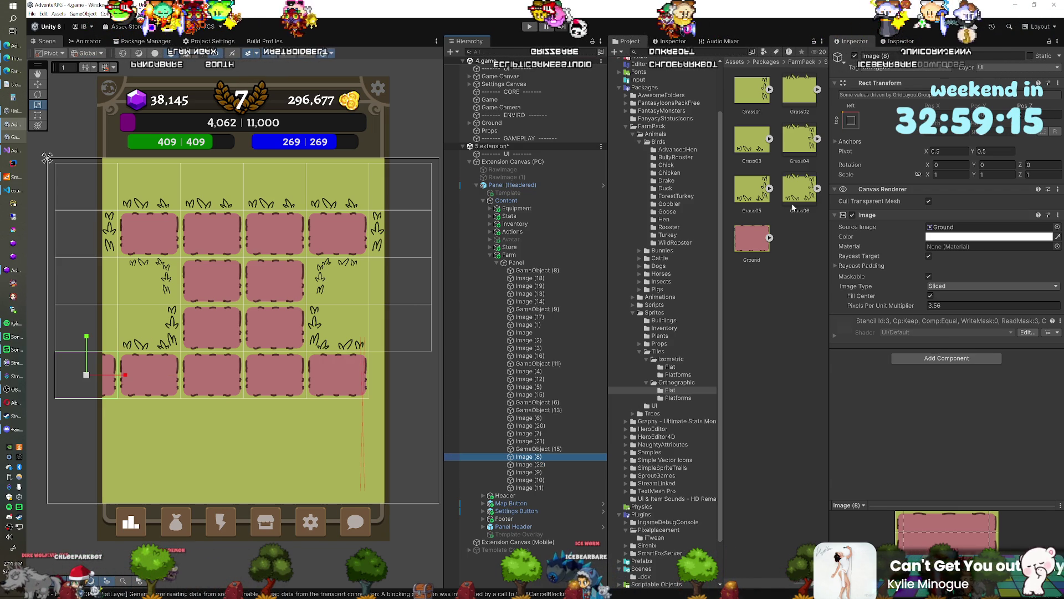
Give the bottom-left tile Grass01, and add Image (23) as a Grass01 tuft mirrored at Scale X -1.
drag(748, 94, 989, 226)
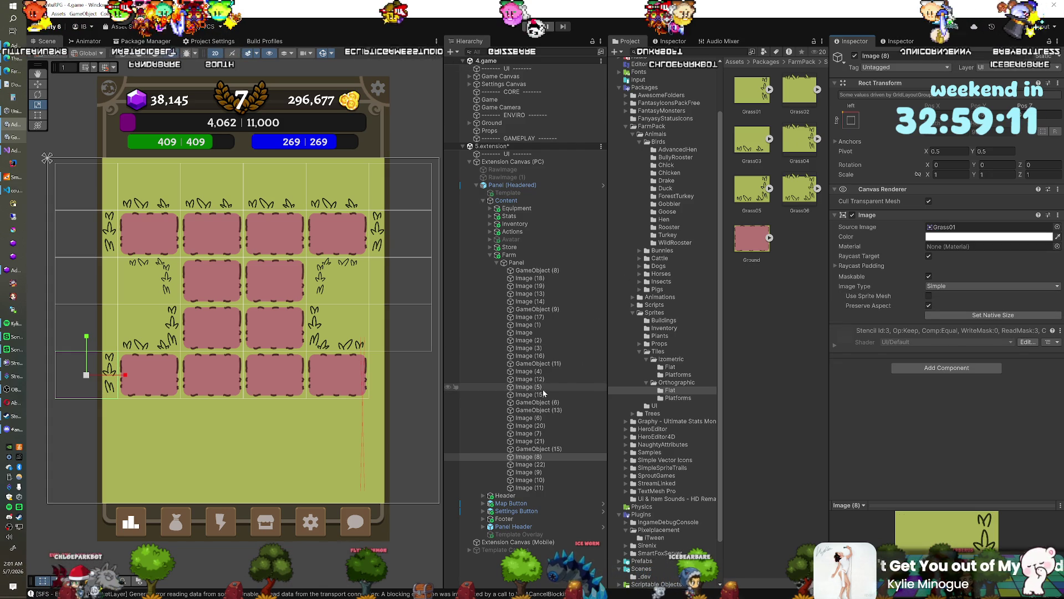
click(539, 488)
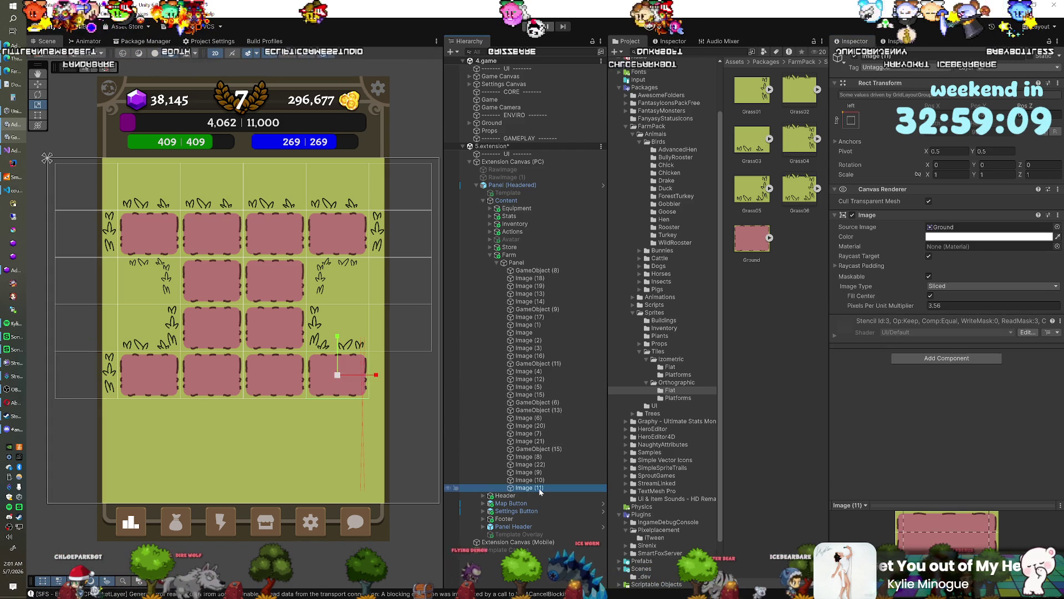
key(ctrl+d)
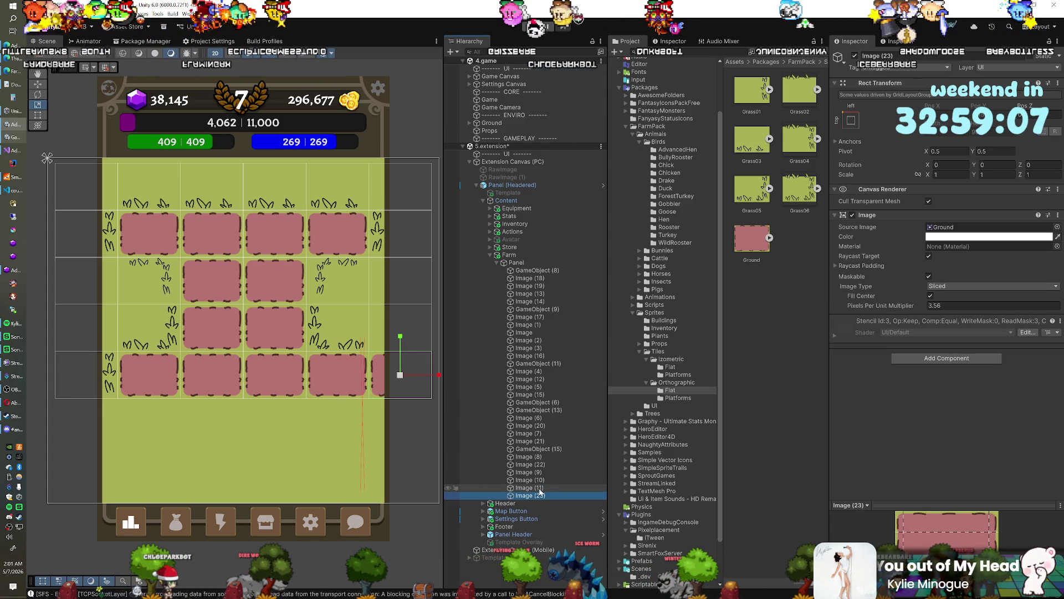
drag(752, 91, 981, 226)
click(944, 175)
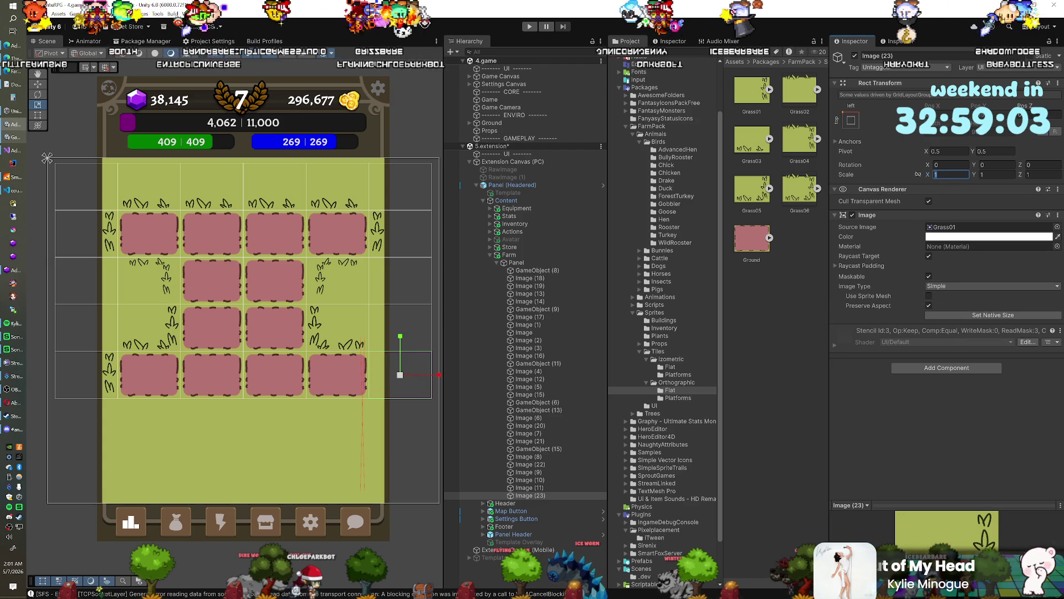
text(-1)
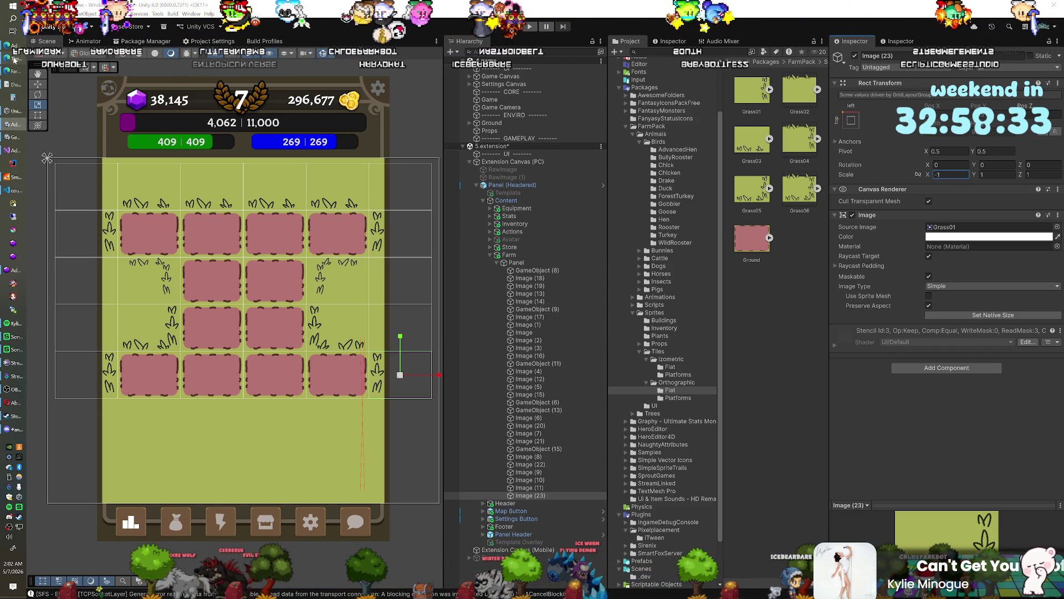
View the fourth Farm Game Assets preview image, then switch back to Unity.
click(15, 72)
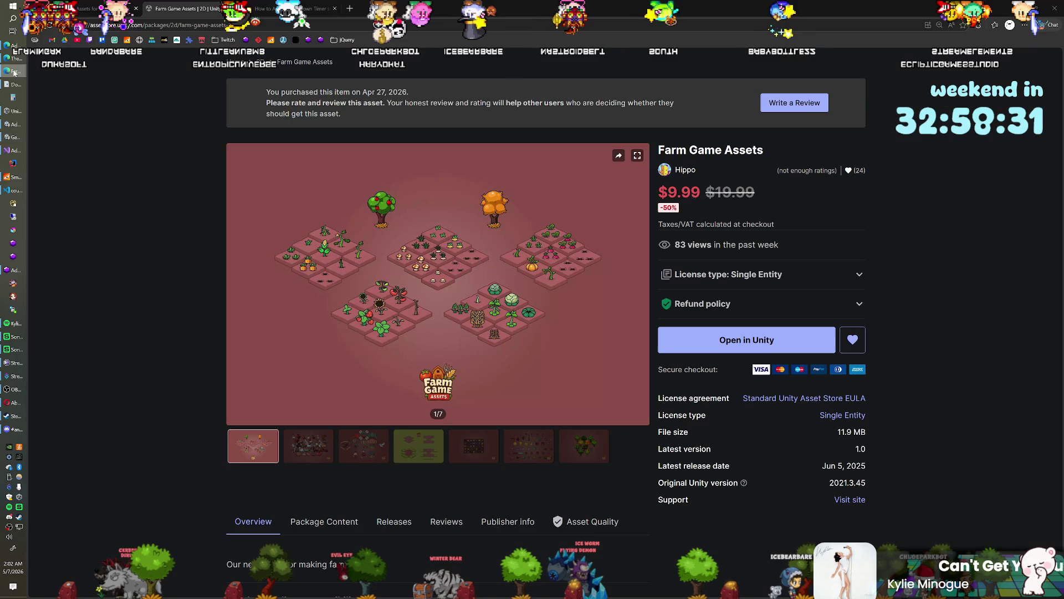
click(427, 444)
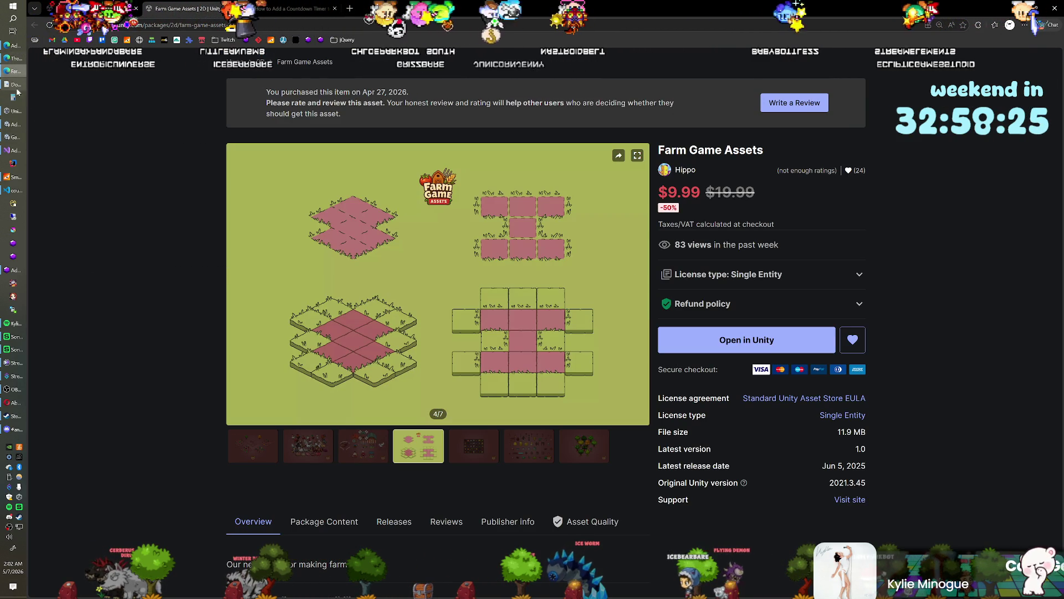
click(14, 111)
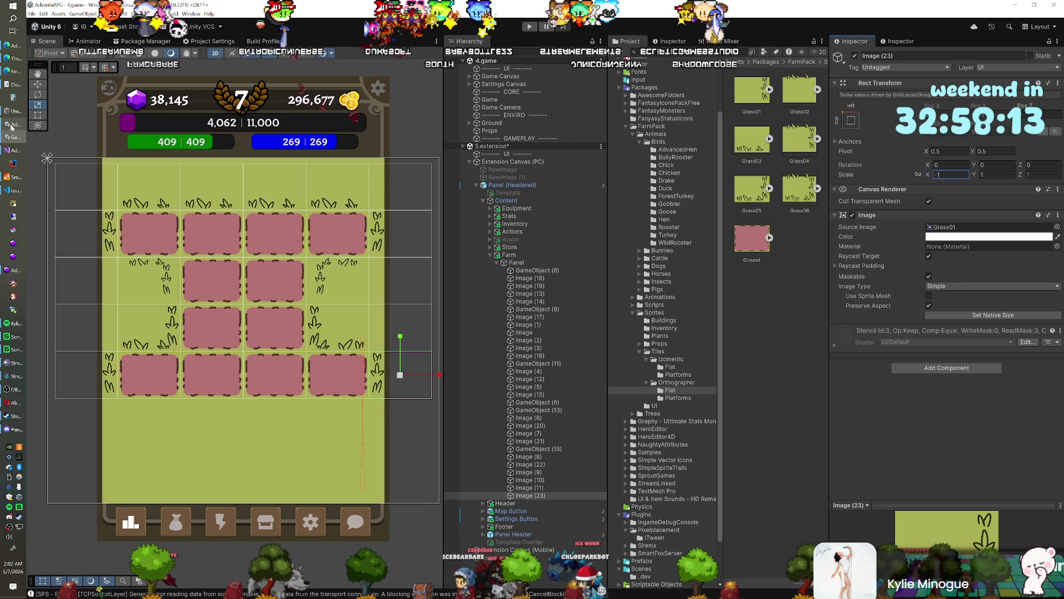
Duplicate spacer GameObject (15) and move the copy to the end of Panel.
click(516, 450)
key(ctrl+d)
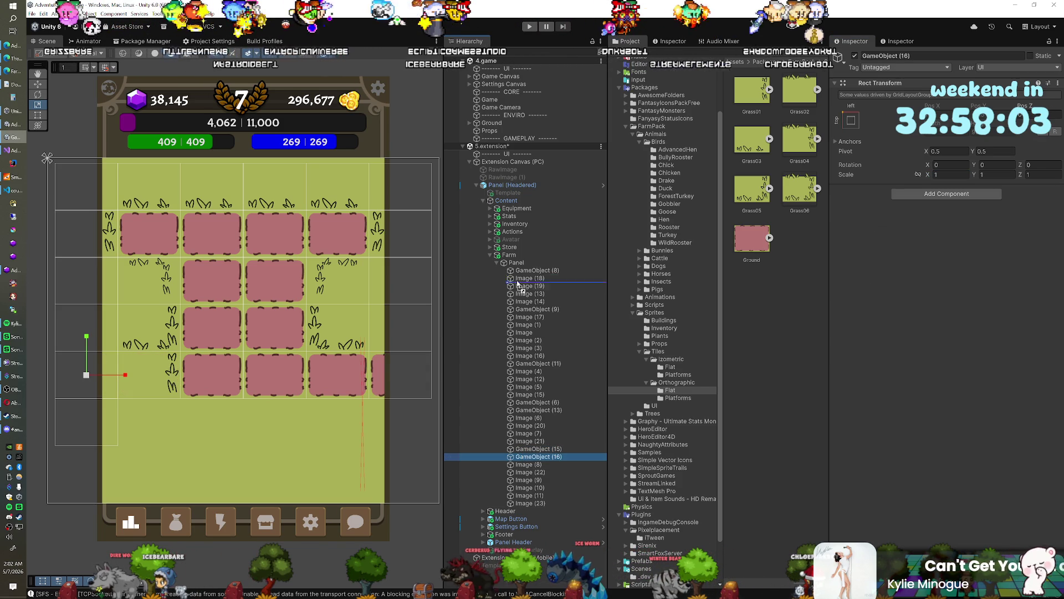
drag(516, 268, 517, 265)
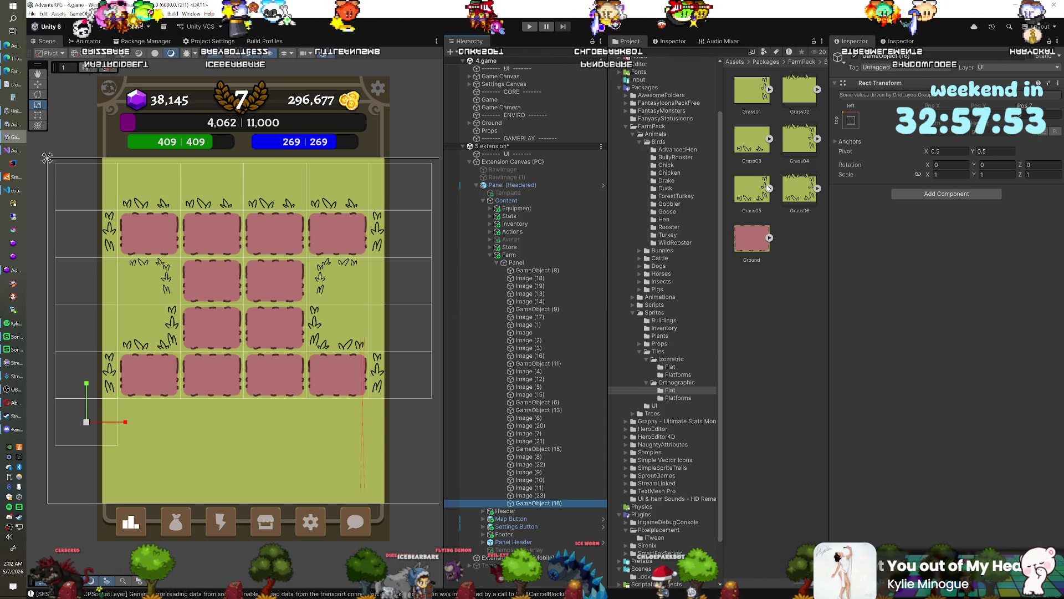
Duplicate Image (23), switch the copy to Grass02, and make three more Grass02 tiles.
drag(798, 90, 786, 122)
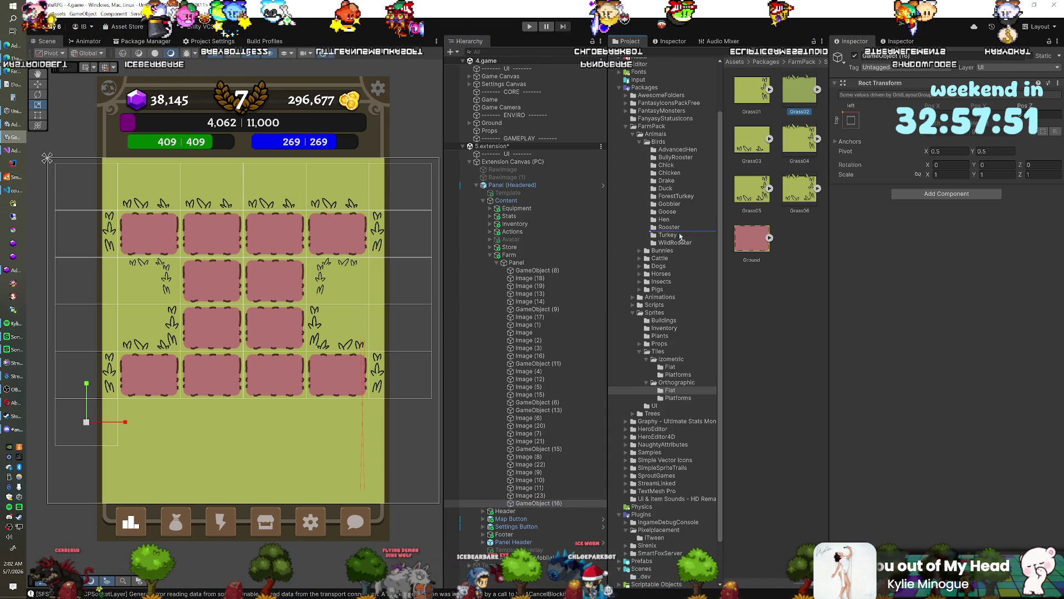
mouse_move(680, 237)
mouse_down()
mouse_move(597, 252)
mouse_move(536, 489)
mouse_move(526, 252)
mouse_move(521, 265)
mouse_up()
click(530, 495)
key(ctrl+d)
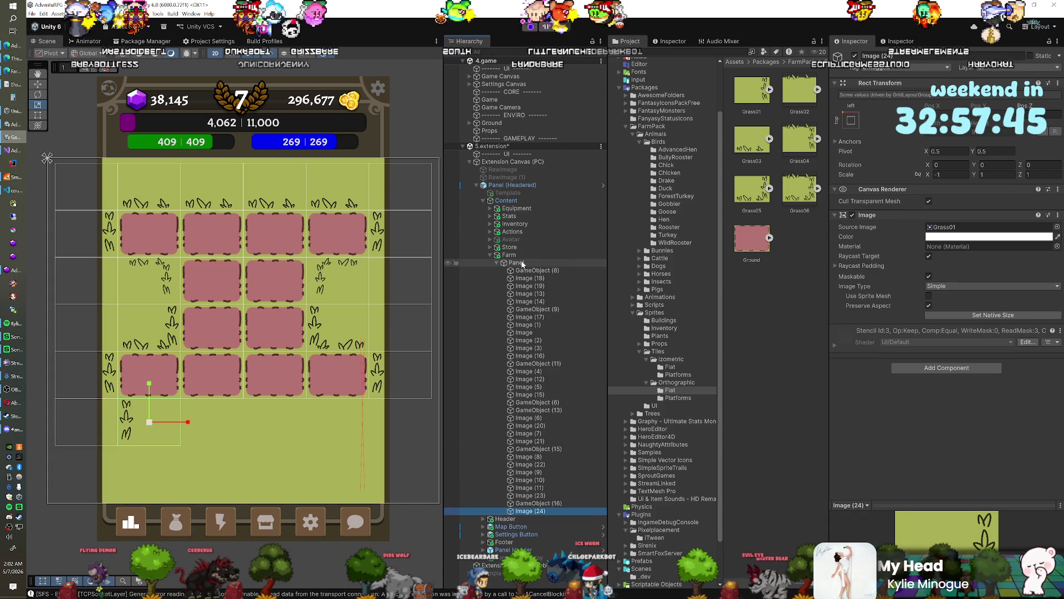
drag(799, 92, 951, 229)
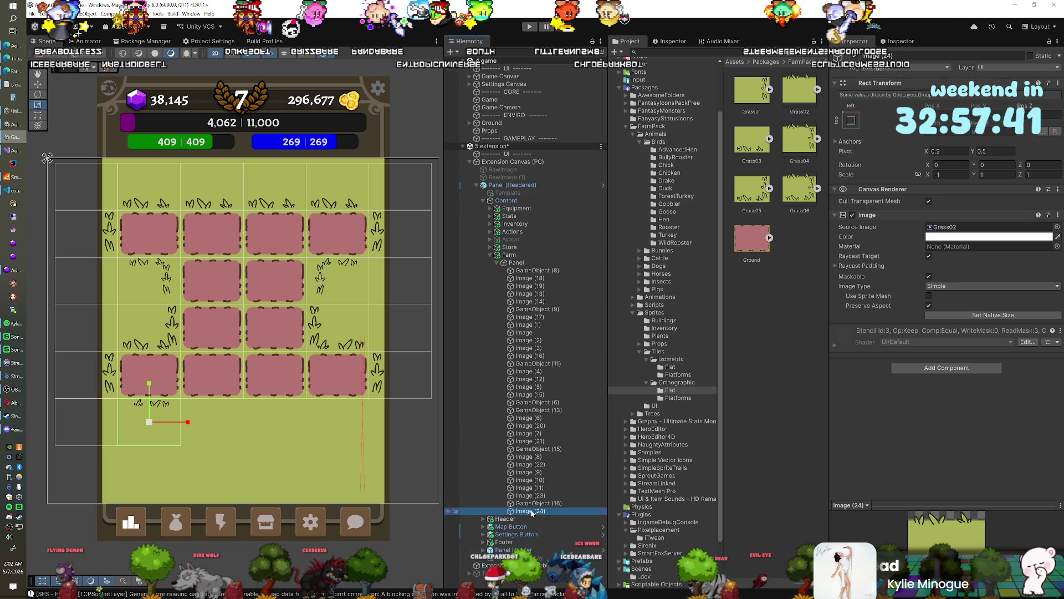
key(ctrl+d)
key(ctrl+d)
key(ctrl+d)
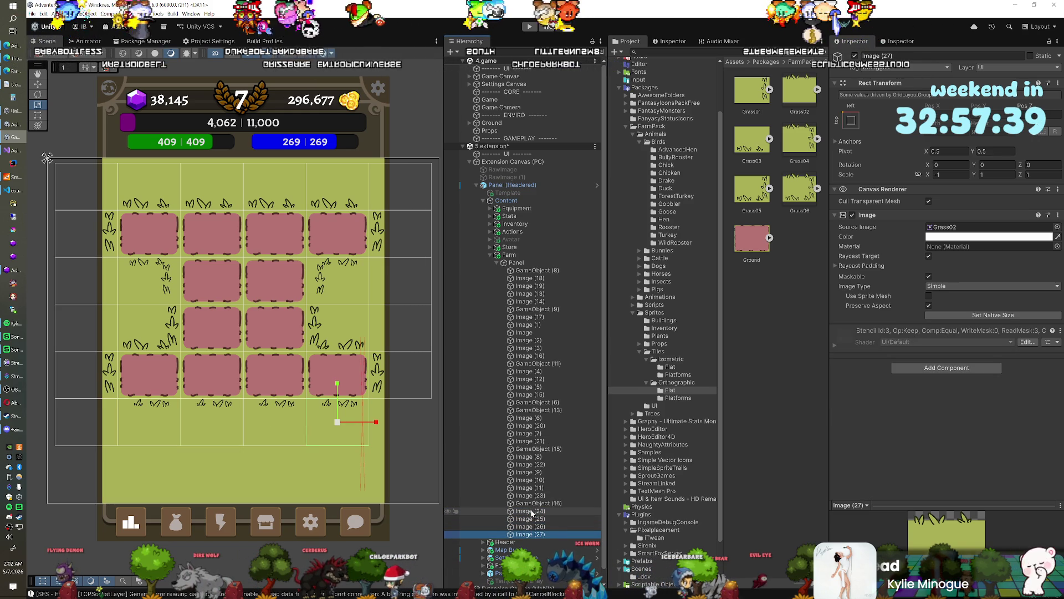
Duplicate spacer GameObject (16) and move the copy, GameObject (17), to the grid's end.
click(534, 497)
click(536, 503)
key(ctrl+d)
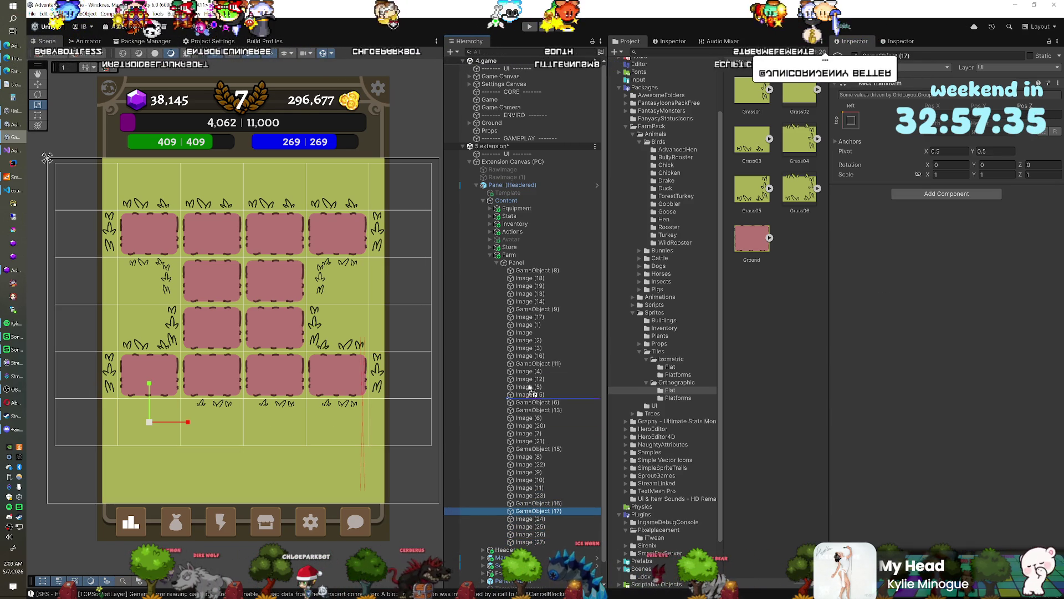
drag(529, 388, 514, 263)
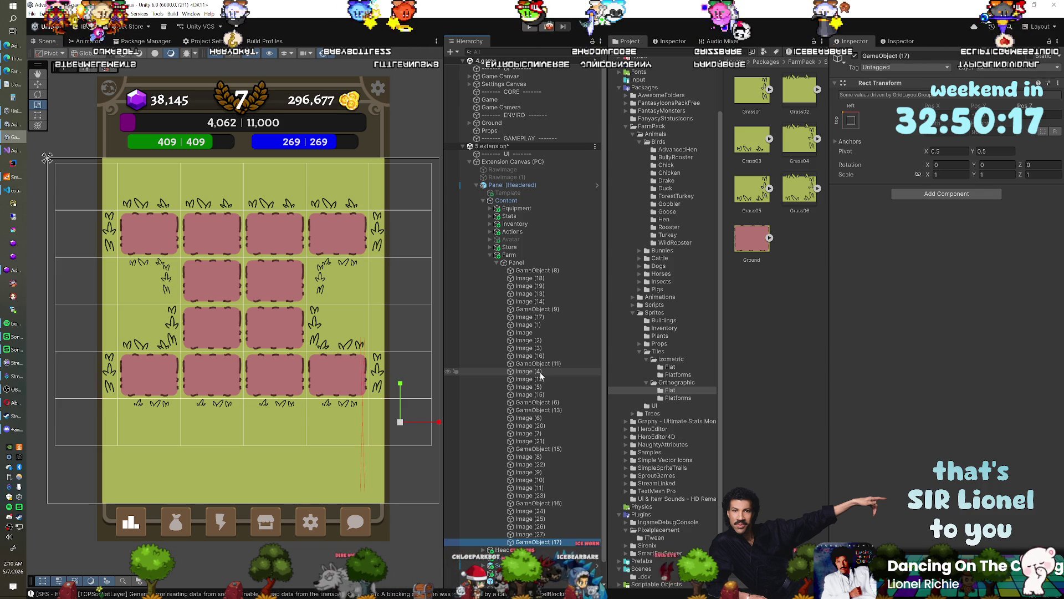
Hide GameObject (17) in the Scene view with H.
key(h)
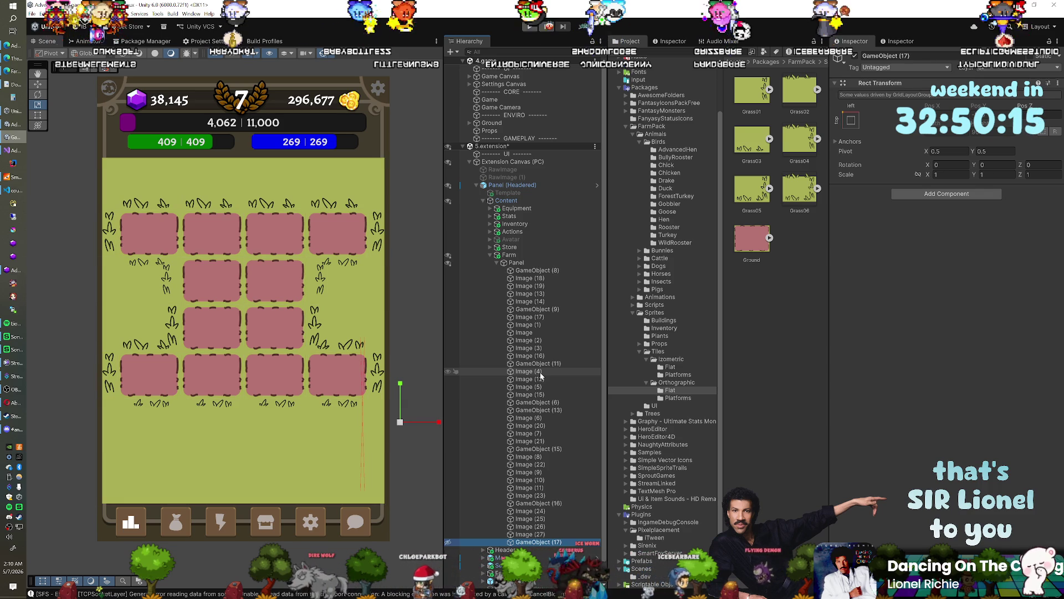